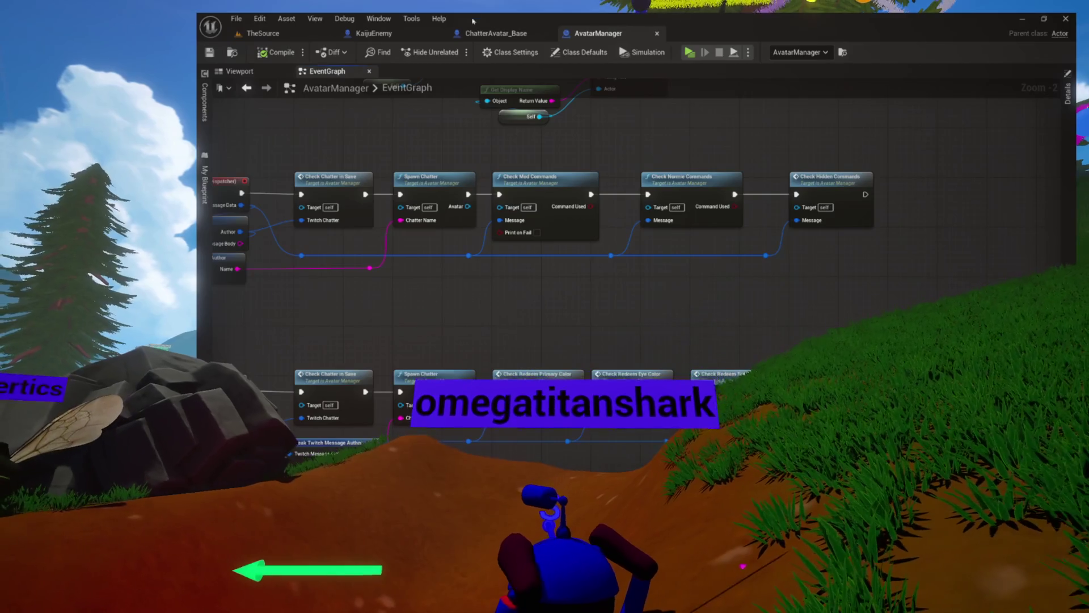
# - From the AvatarManager tab, open MiniGamePawn from theRig > System in the Content Drawer
pyautogui.click(598, 33)
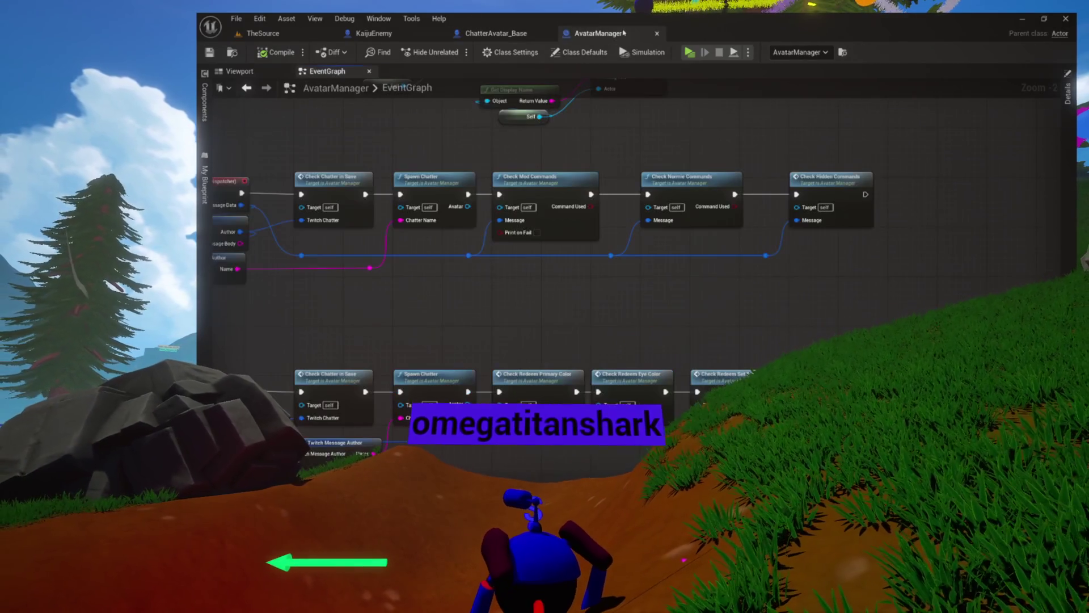
pyautogui.click(231, 53)
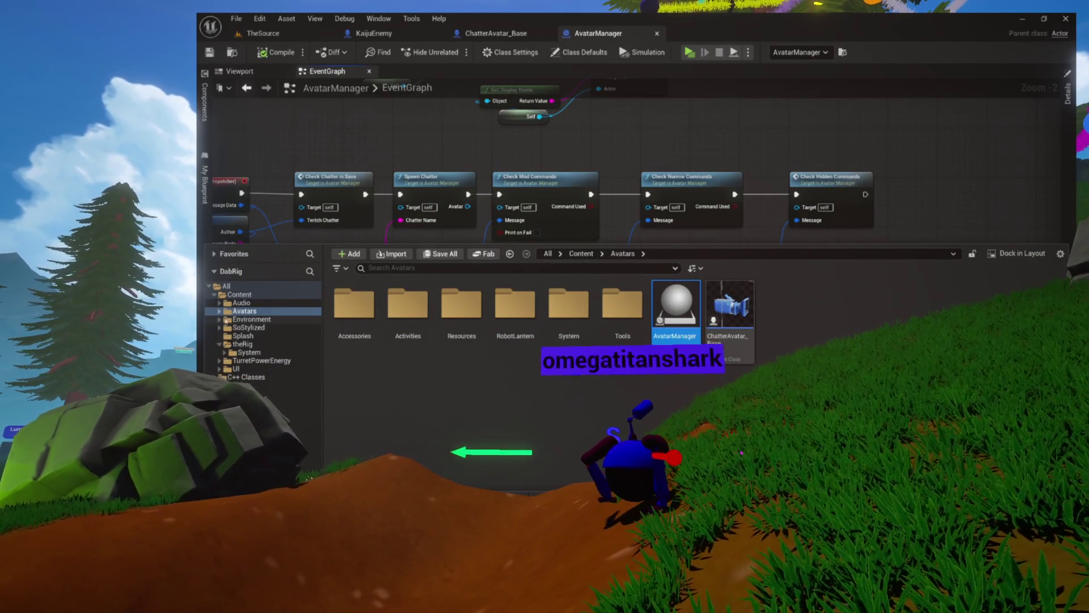
pyautogui.click(256, 352)
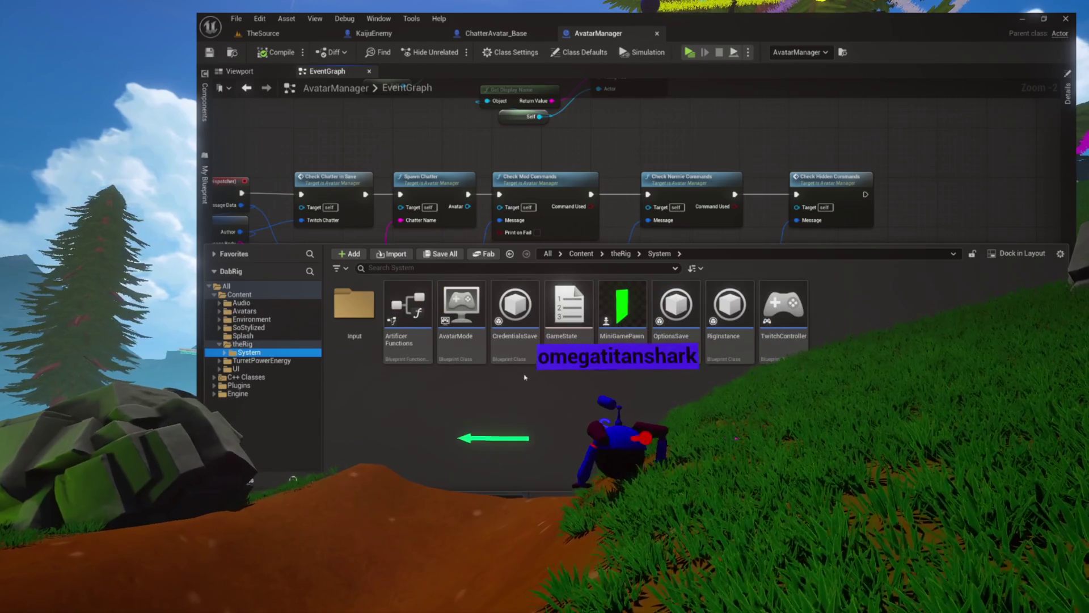
pyautogui.doubleClick(624, 321)
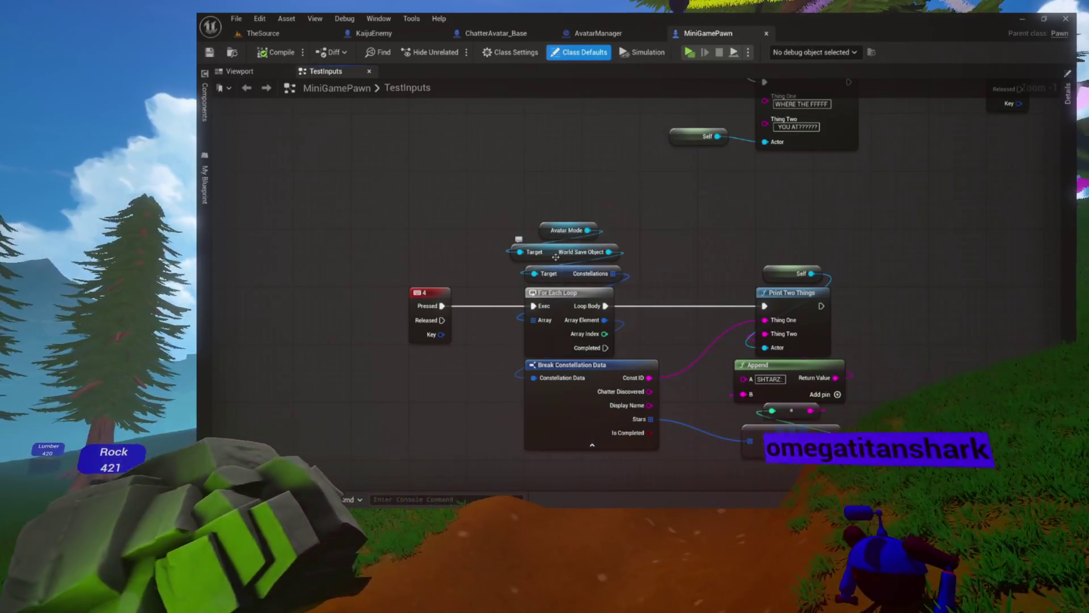
pyautogui.scroll(-10, 700, 329)
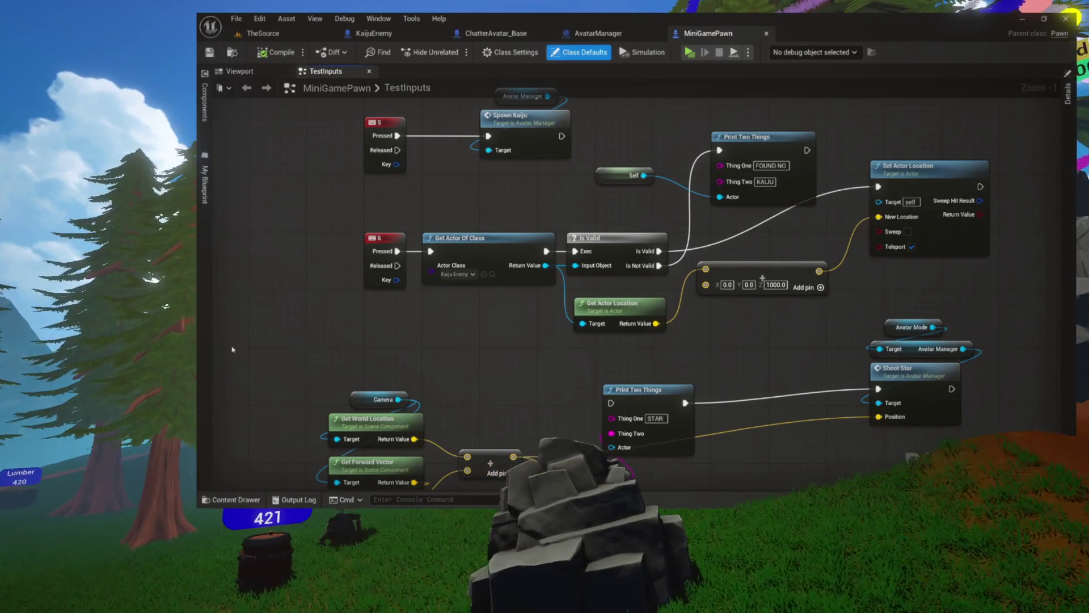
pyautogui.moveTo(497, 300)
pyautogui.mouseDown()
pyautogui.moveTo(471, 382)
pyautogui.moveTo(443, 331)
pyautogui.mouseUp()
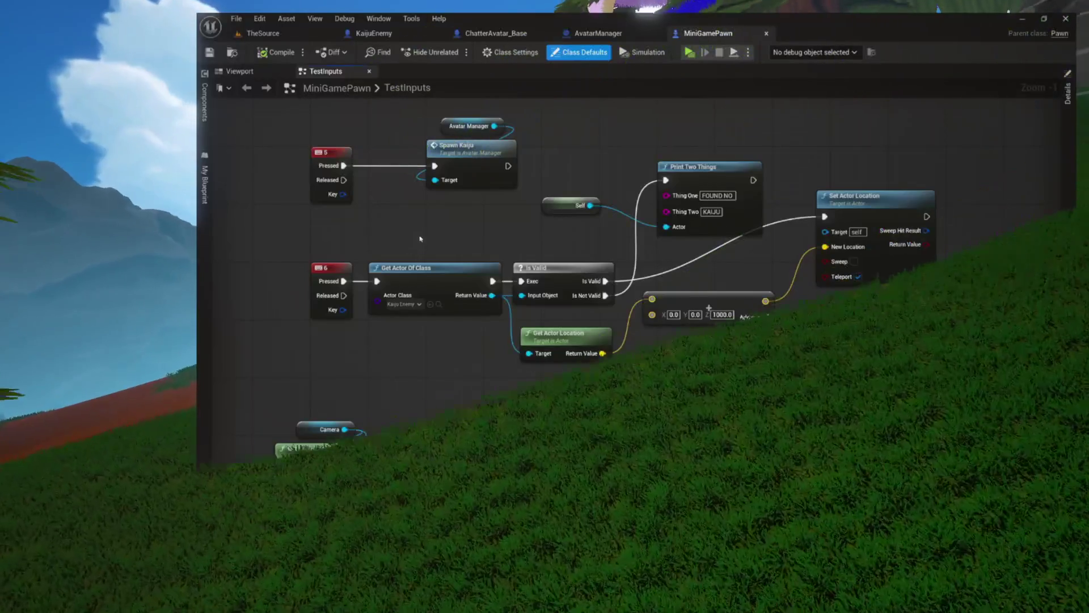
pyautogui.moveTo(418, 239); pyautogui.dragTo(442, 353)
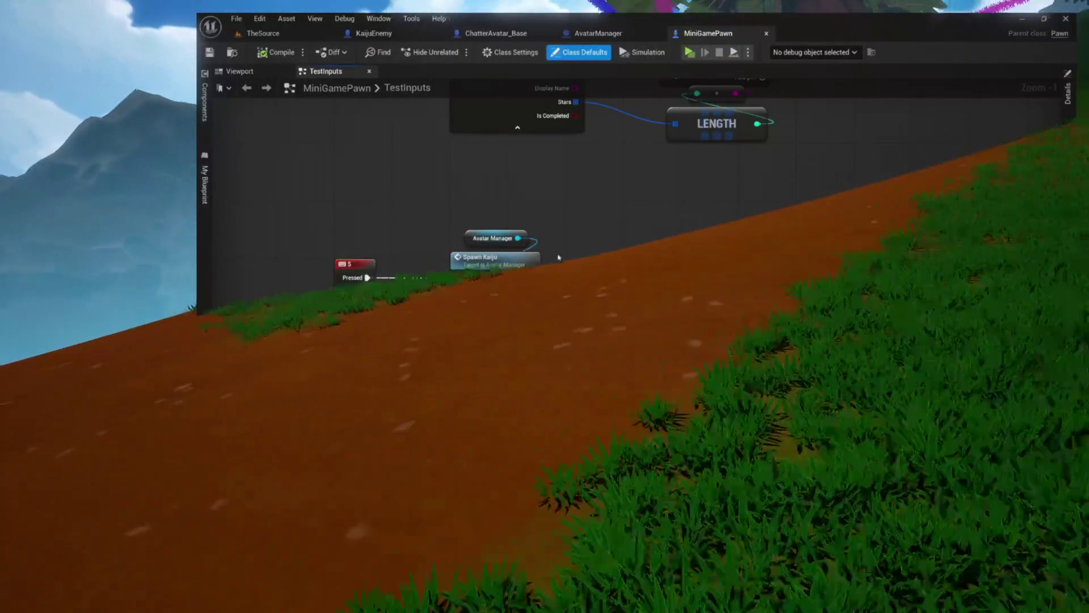
pyautogui.doubleClick(482, 259)
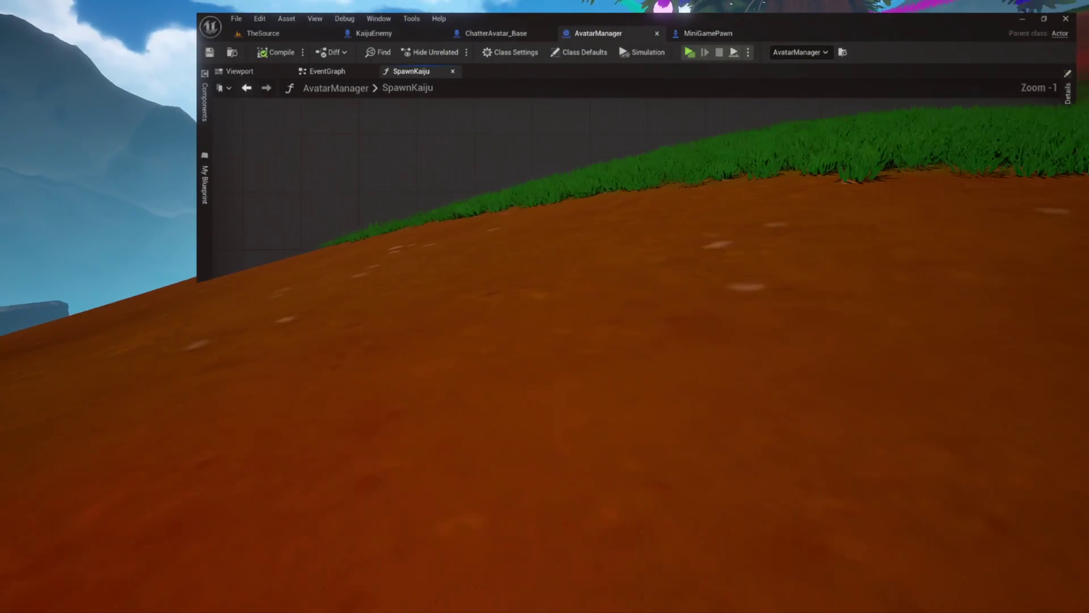
# - Bring up the SpawnKaiju function graph and show the blueprint's functions and variables
pyautogui.scroll(-3, 511, 170)
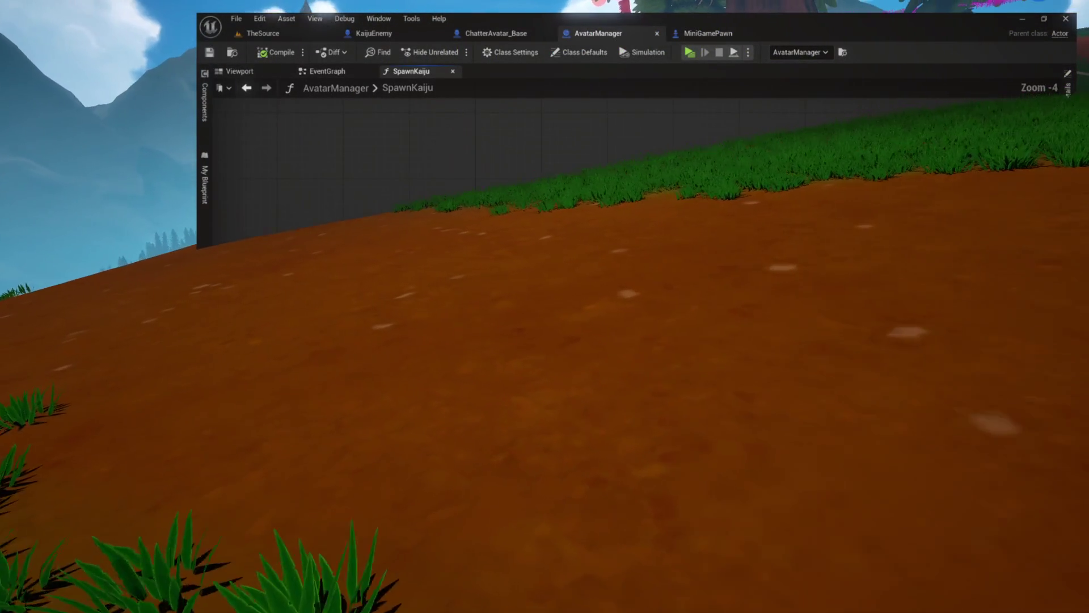
pyautogui.scroll(-1, 624, 159)
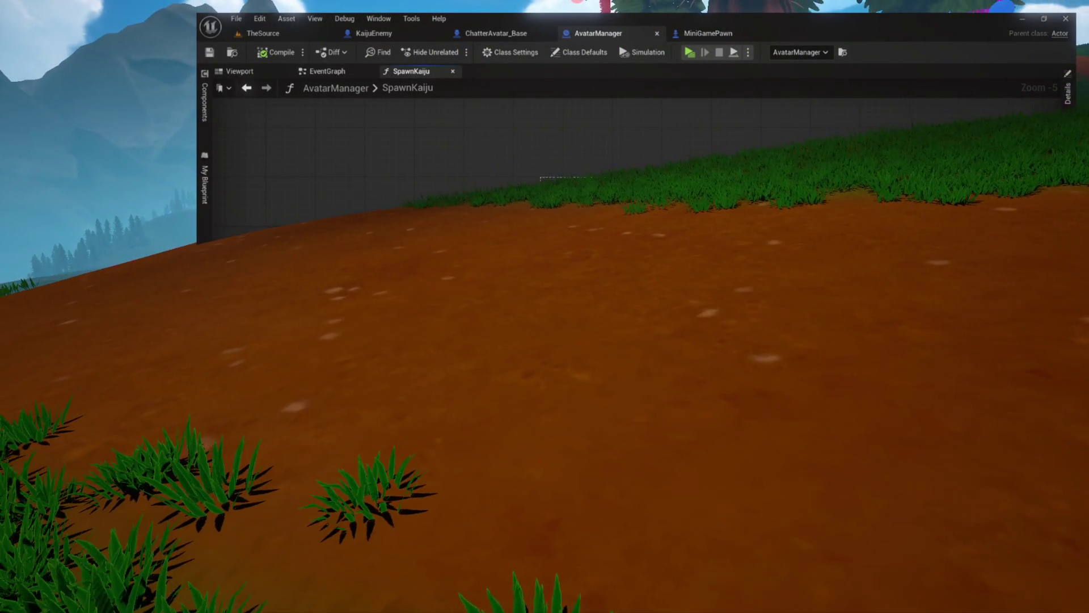
pyautogui.scroll(3, 624, 158)
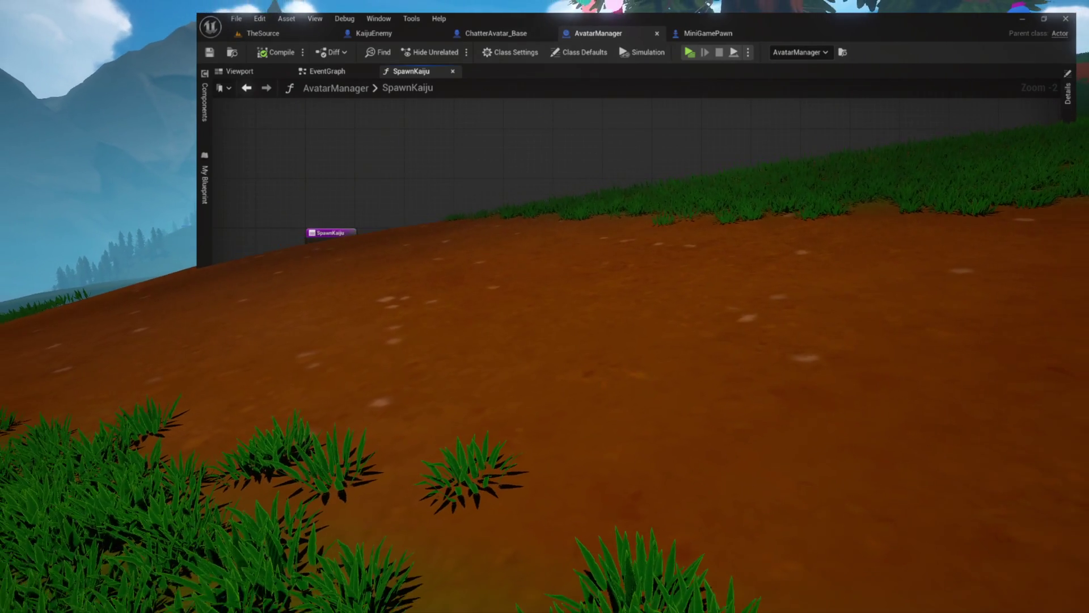
pyautogui.moveTo(349, 244); pyautogui.dragTo(471, 244)
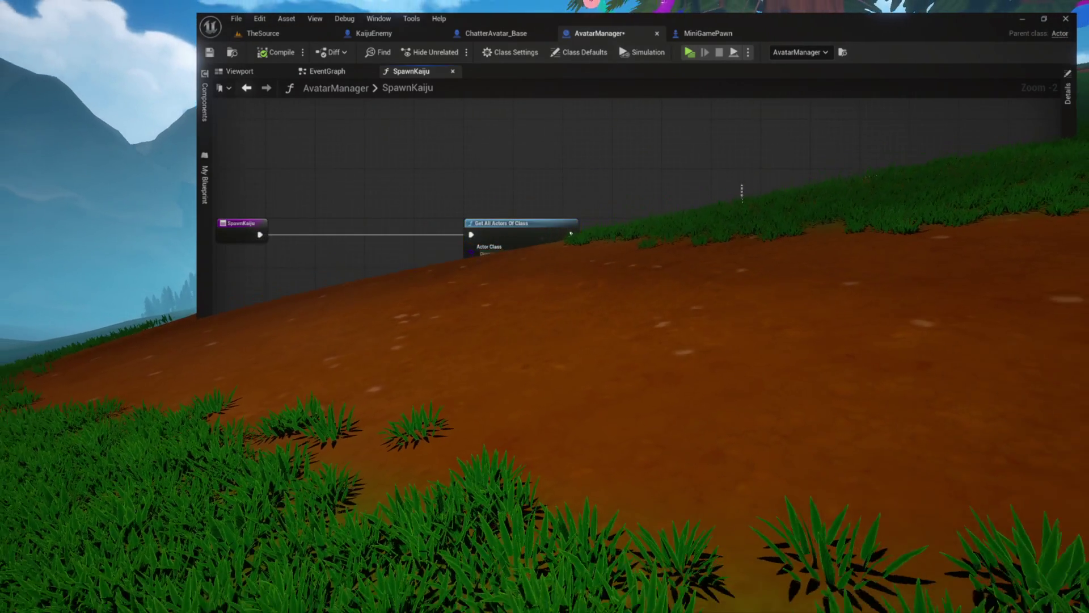
pyautogui.scroll(-3, 698, 221)
pyautogui.scroll(7, 697, 220)
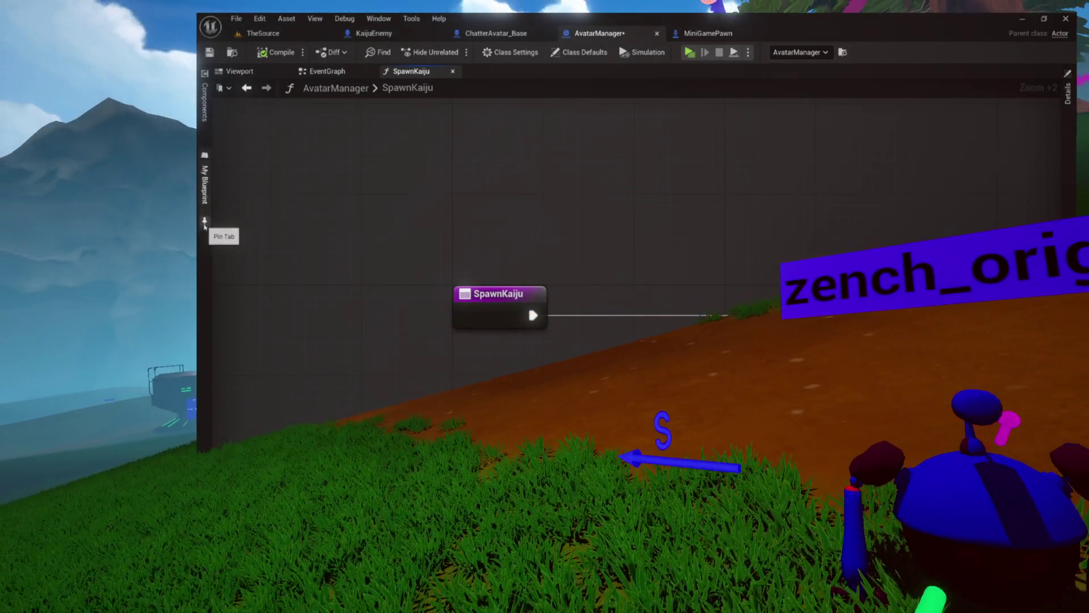
pyautogui.click(204, 184)
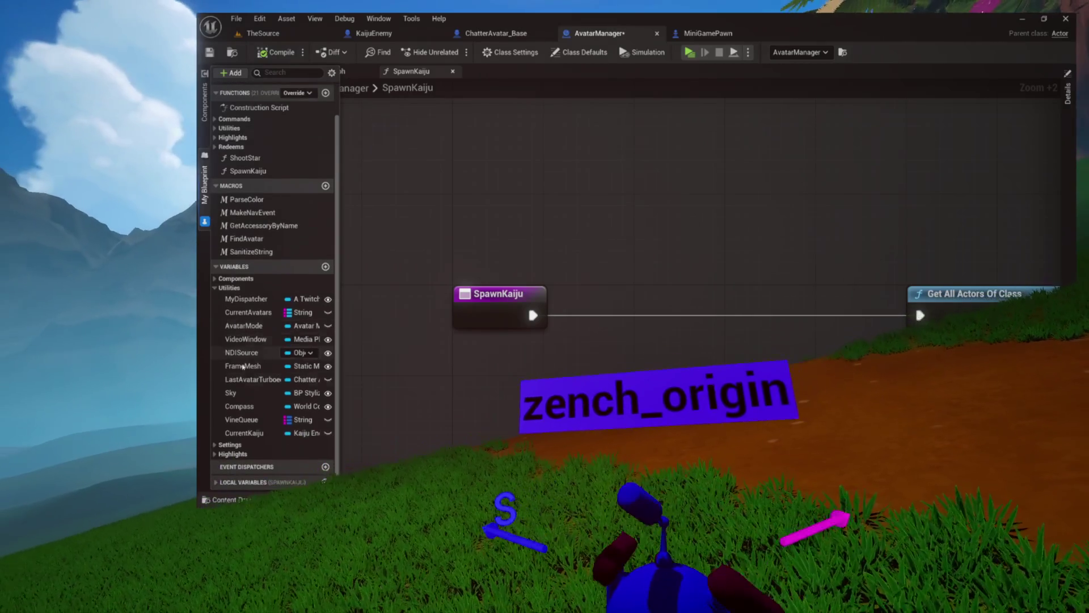
pyautogui.scroll(-2, 256, 341)
# - Add a validated Current Kaiju GET between SpawnKaiju and Get All Actors Of Class
pyautogui.moveTo(244, 433); pyautogui.dragTo(704, 222)
pyautogui.rightClick(767, 231)
pyautogui.click(802, 340)
pyautogui.moveTo(740, 260)
pyautogui.mouseDown()
pyautogui.moveTo(660, 339)
pyautogui.moveTo(671, 328)
pyautogui.moveTo(561, 306)
pyautogui.mouseUp()
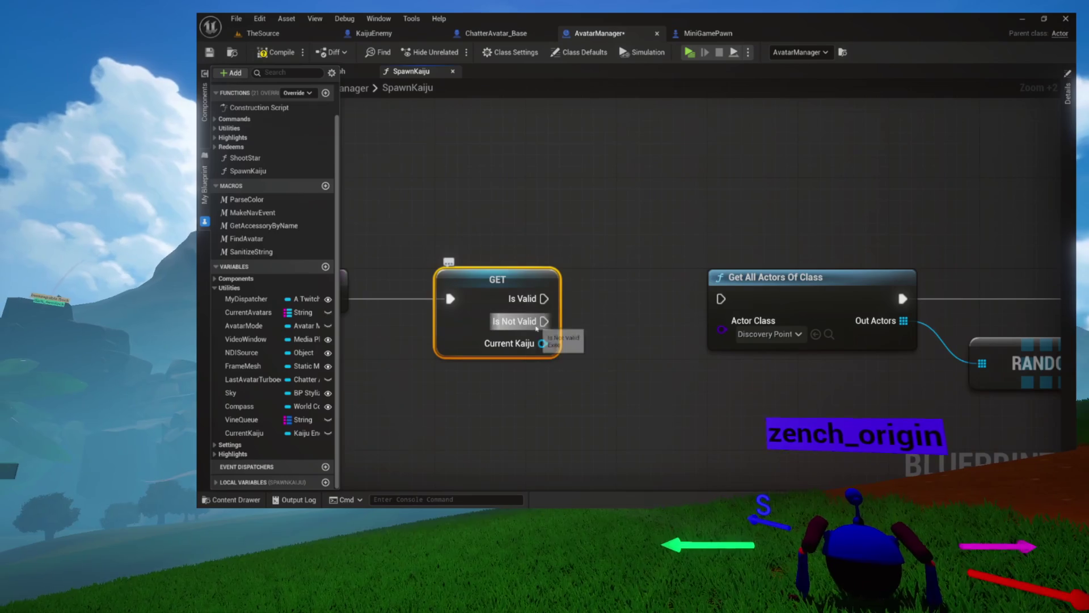
# - Pull the GET node out of the chain and wire SpawnKaiju directly into Get All Actors Of Class
pyautogui.scroll(-8, 613, 219)
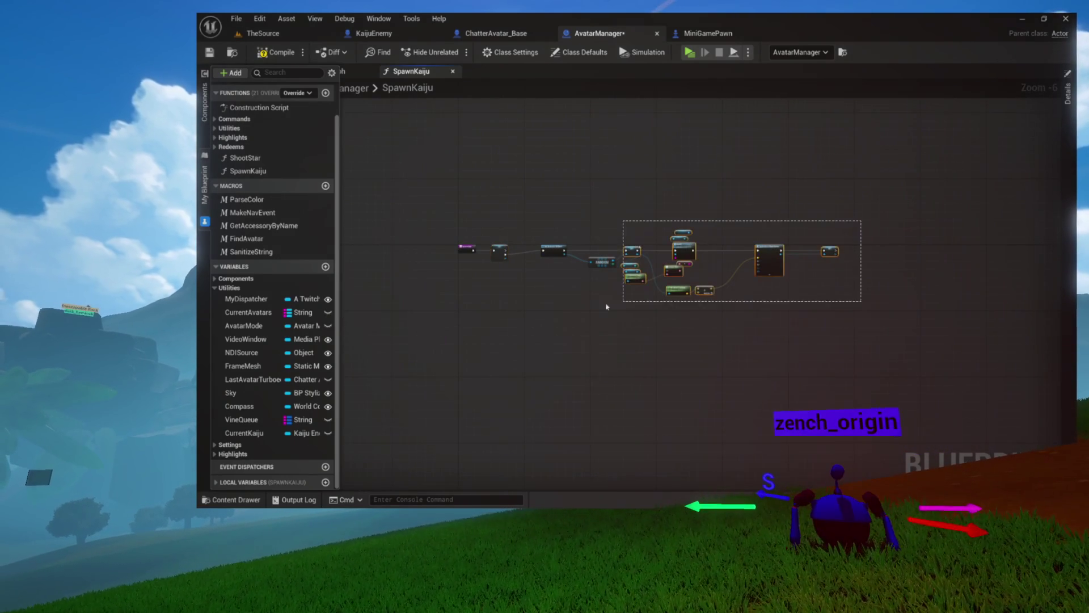
pyautogui.scroll(3, 556, 315)
pyautogui.moveTo(555, 315)
pyautogui.mouseDown()
pyautogui.moveTo(536, 322)
pyautogui.moveTo(531, 307)
pyautogui.mouseUp()
pyautogui.click(545, 253)
pyautogui.scroll(3, 604, 257)
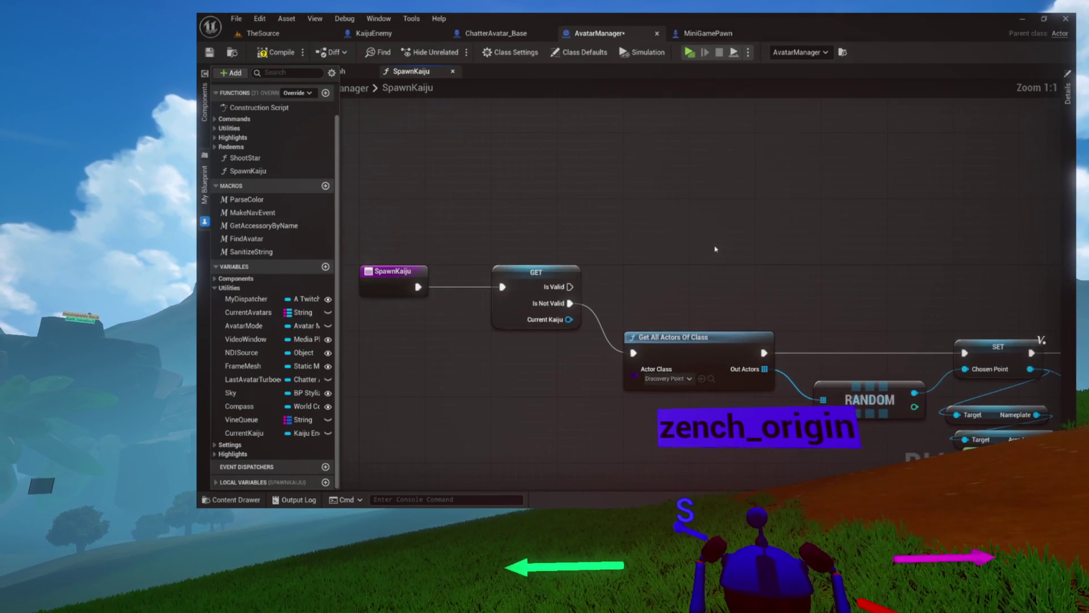
pyautogui.moveTo(697, 249); pyautogui.dragTo(641, 275)
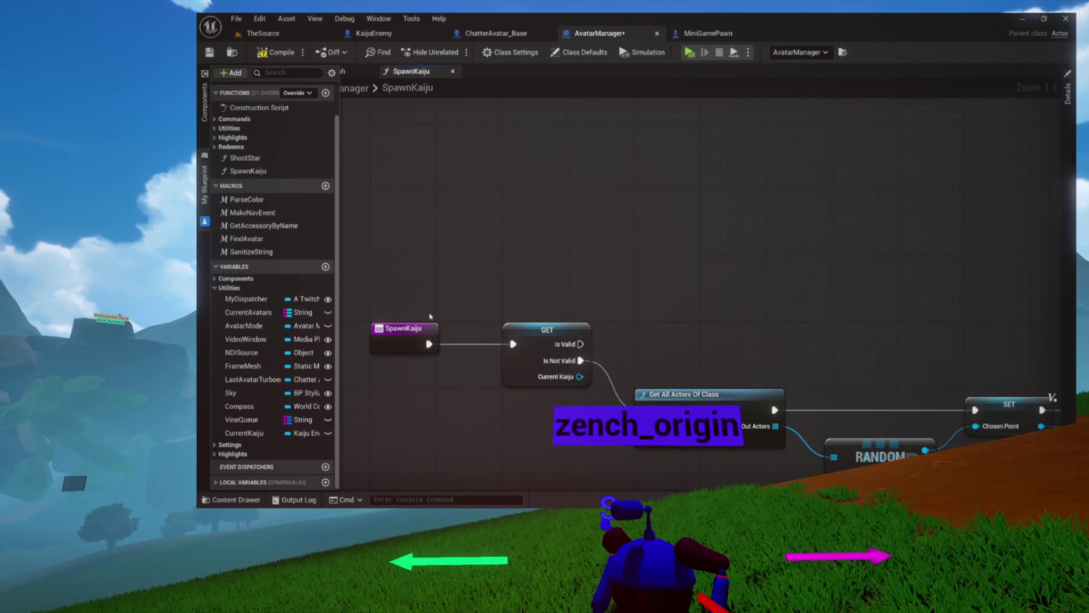
pyautogui.moveTo(738, 296)
pyautogui.mouseDown()
pyautogui.moveTo(550, 259)
pyautogui.moveTo(688, 287)
pyautogui.moveTo(573, 260)
pyautogui.mouseUp()
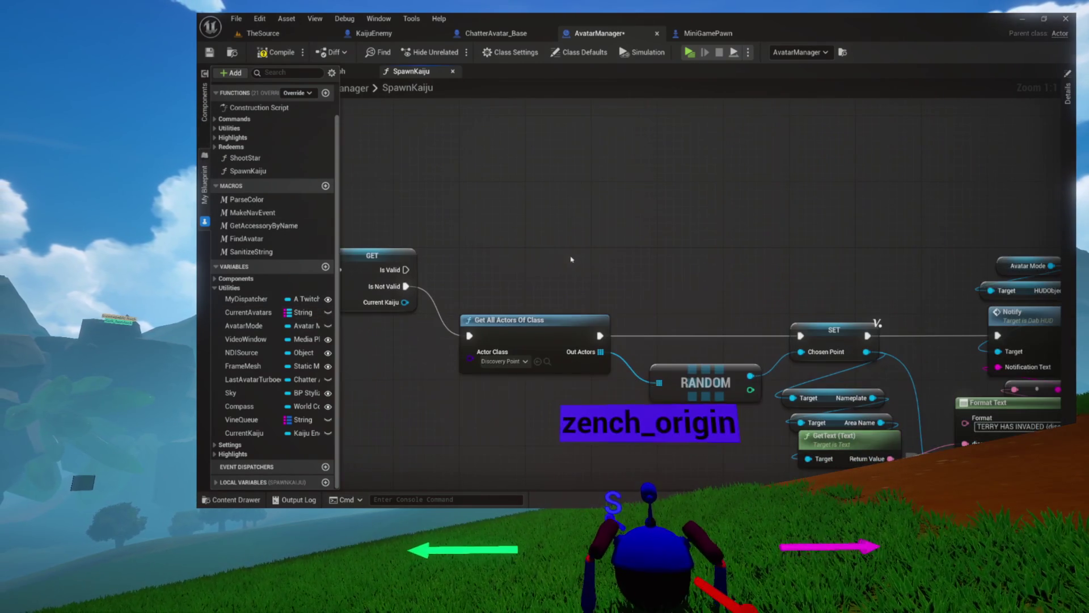
pyautogui.moveTo(809, 374); pyautogui.dragTo(872, 368)
pyautogui.moveTo(690, 293)
pyautogui.mouseDown()
pyautogui.moveTo(573, 264)
pyautogui.moveTo(690, 272)
pyautogui.mouseUp()
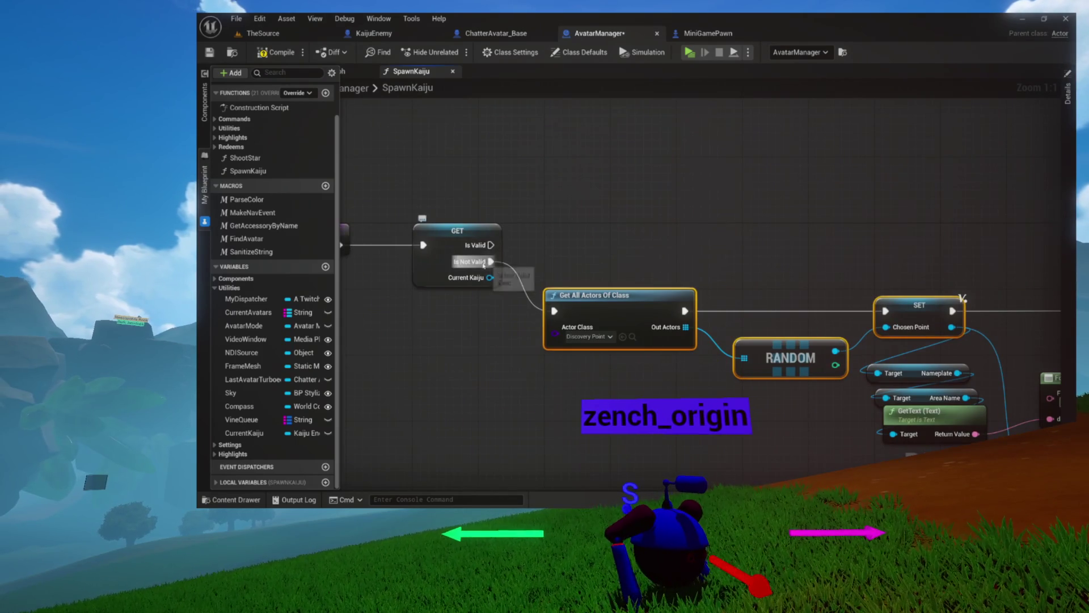
pyautogui.moveTo(463, 261)
pyautogui.mouseDown()
pyautogui.moveTo(454, 254)
pyautogui.moveTo(643, 182)
pyautogui.moveTo(787, 204)
pyautogui.mouseUp()
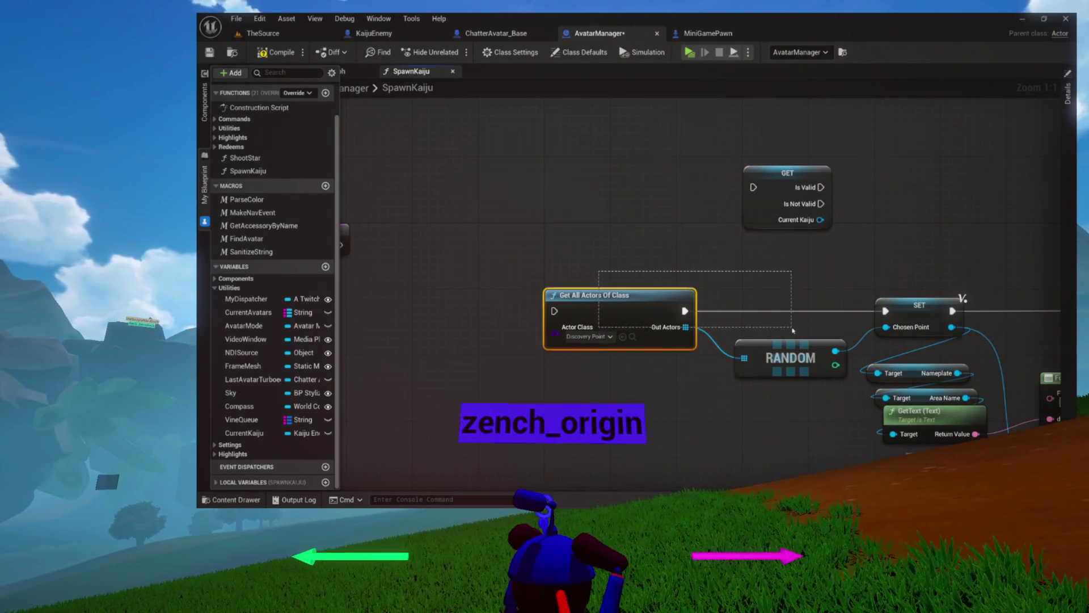
pyautogui.moveTo(690, 320); pyautogui.dragTo(825, 328)
pyautogui.moveTo(736, 306); pyautogui.dragTo(596, 240)
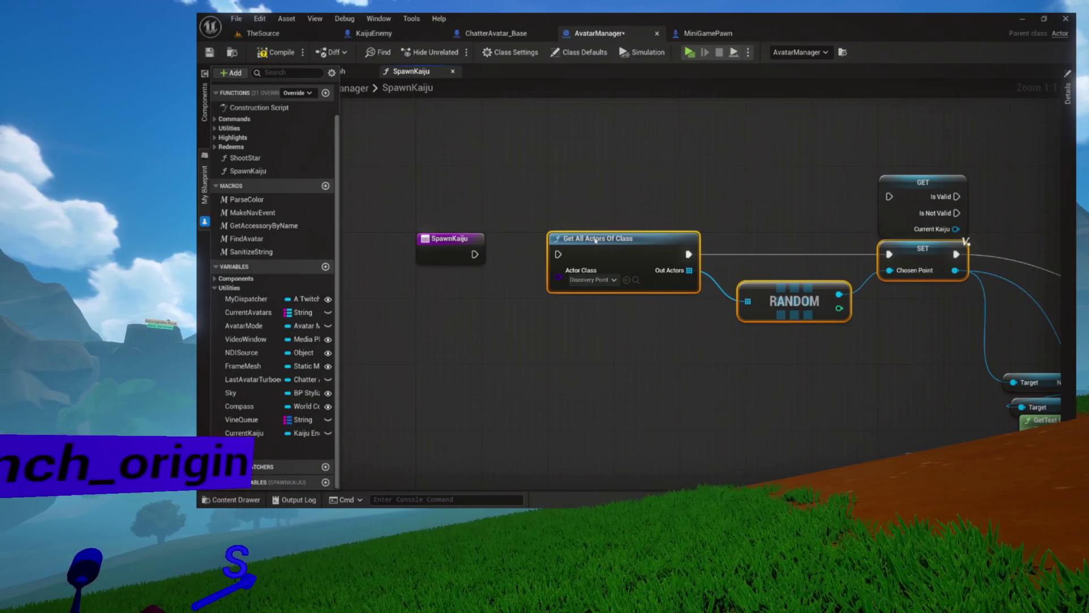
pyautogui.moveTo(475, 254)
pyautogui.mouseDown()
pyautogui.moveTo(558, 255)
pyautogui.moveTo(479, 227)
pyautogui.moveTo(527, 231)
pyautogui.moveTo(608, 165)
pyautogui.mouseUp()
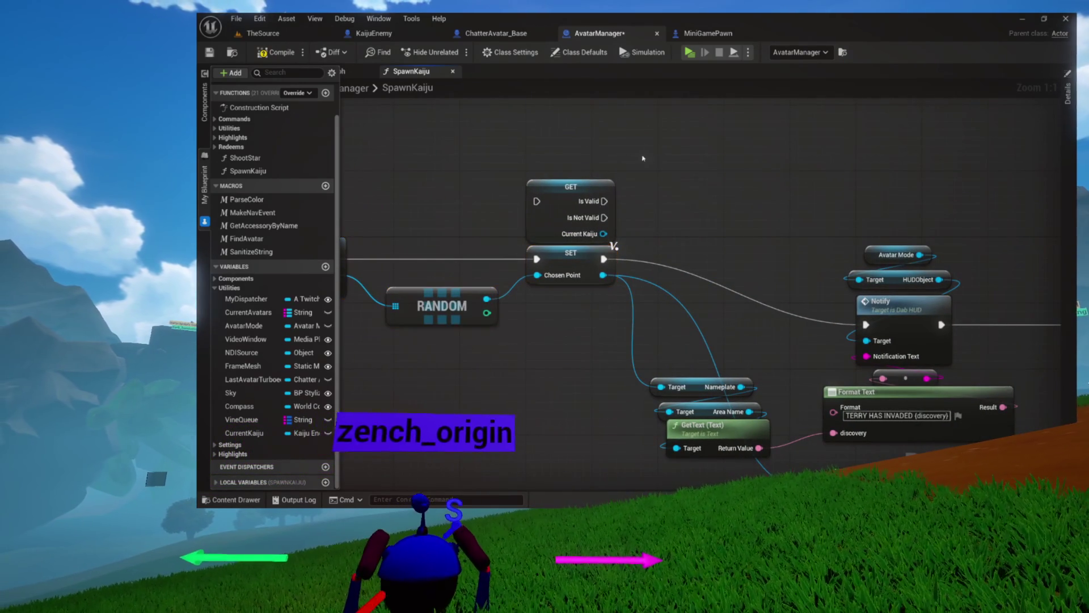
# - Place the GET node beside SET Chosen Point, drive it from SET, and route Is Not Valid to Notify
pyautogui.moveTo(565, 201)
pyautogui.mouseDown()
pyautogui.moveTo(796, 151)
pyautogui.moveTo(635, 136)
pyautogui.moveTo(745, 239)
pyautogui.moveTo(804, 236)
pyautogui.moveTo(778, 196)
pyautogui.moveTo(874, 237)
pyautogui.moveTo(888, 271)
pyautogui.mouseUp()
pyautogui.moveTo(969, 393)
pyautogui.mouseDown()
pyautogui.moveTo(774, 230)
pyautogui.moveTo(702, 189)
pyautogui.moveTo(700, 291)
pyautogui.mouseUp()
pyautogui.moveTo(605, 278); pyautogui.dragTo(573, 316)
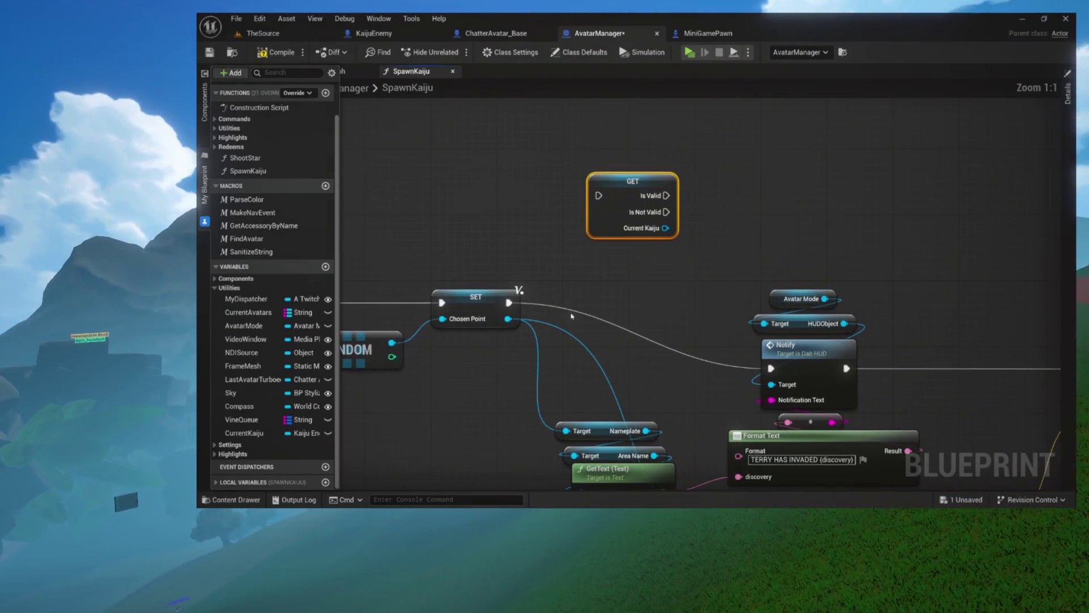
pyautogui.moveTo(509, 302)
pyautogui.mouseDown()
pyautogui.moveTo(578, 260)
pyautogui.moveTo(599, 195)
pyautogui.mouseUp()
pyautogui.moveTo(617, 185)
pyautogui.mouseDown()
pyautogui.moveTo(617, 226)
pyautogui.moveTo(625, 191)
pyautogui.moveTo(593, 156)
pyautogui.moveTo(594, 289)
pyautogui.mouseUp()
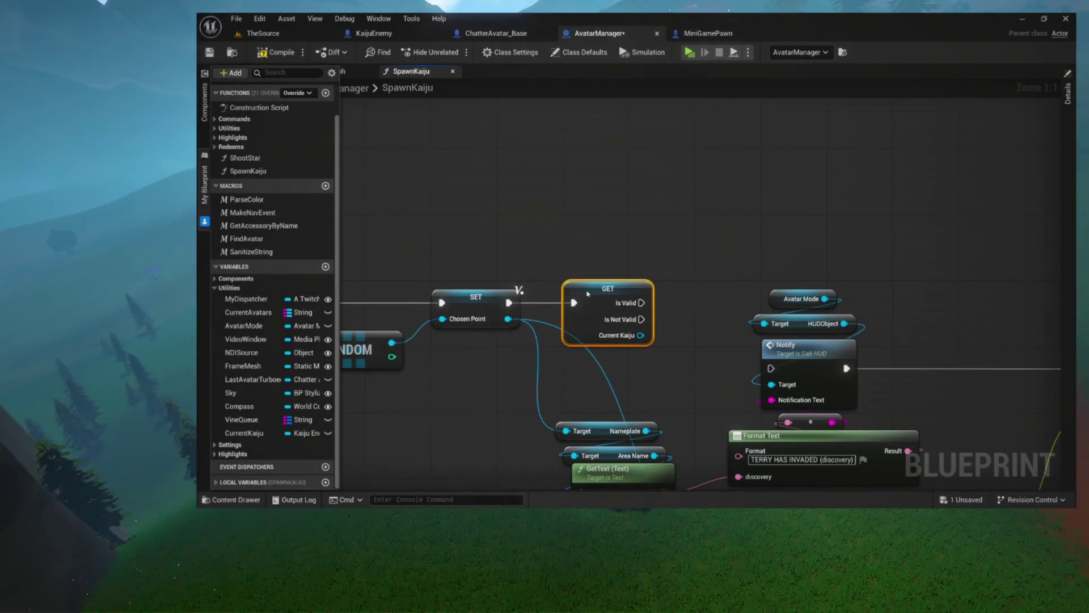
pyautogui.moveTo(631, 257); pyautogui.dragTo(521, 234)
pyautogui.moveTo(533, 298); pyautogui.dragTo(662, 346)
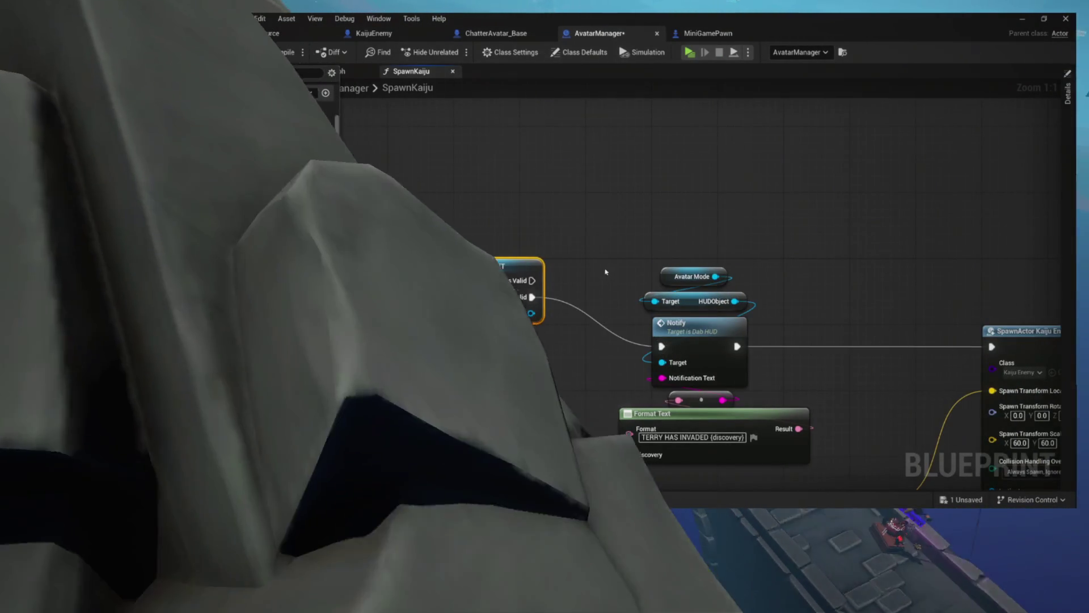
# - Wire Is Not Valid into Notify and nudge the Nameplate, Area Name and GetText nodes up-left
pyautogui.moveTo(616, 215); pyautogui.dragTo(813, 482)
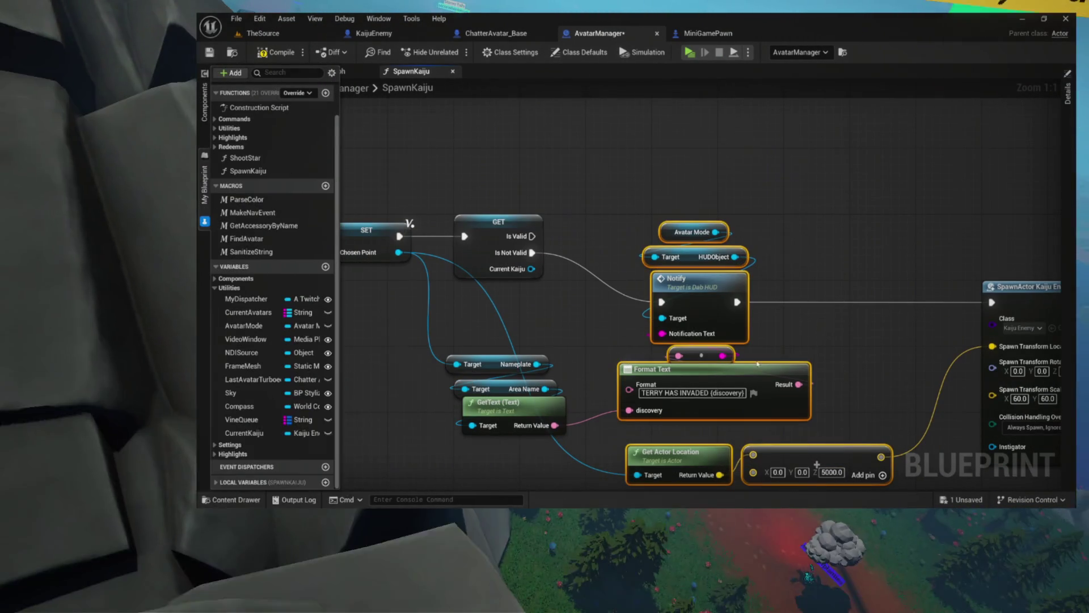
pyautogui.click(808, 329)
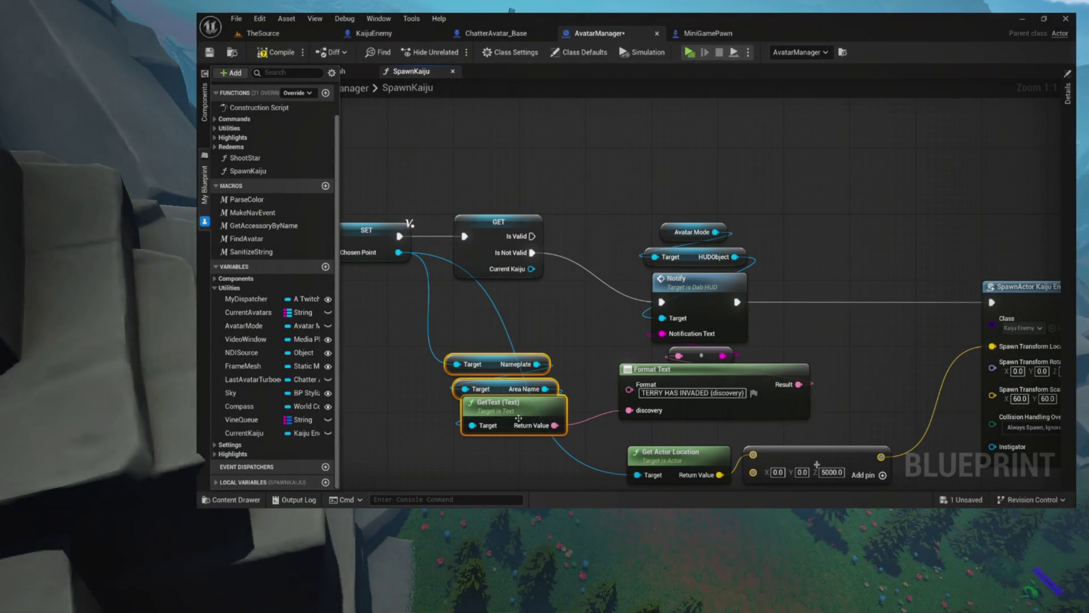
pyautogui.moveTo(530, 409); pyautogui.dragTo(517, 399)
pyautogui.moveTo(573, 359); pyautogui.dragTo(513, 348)
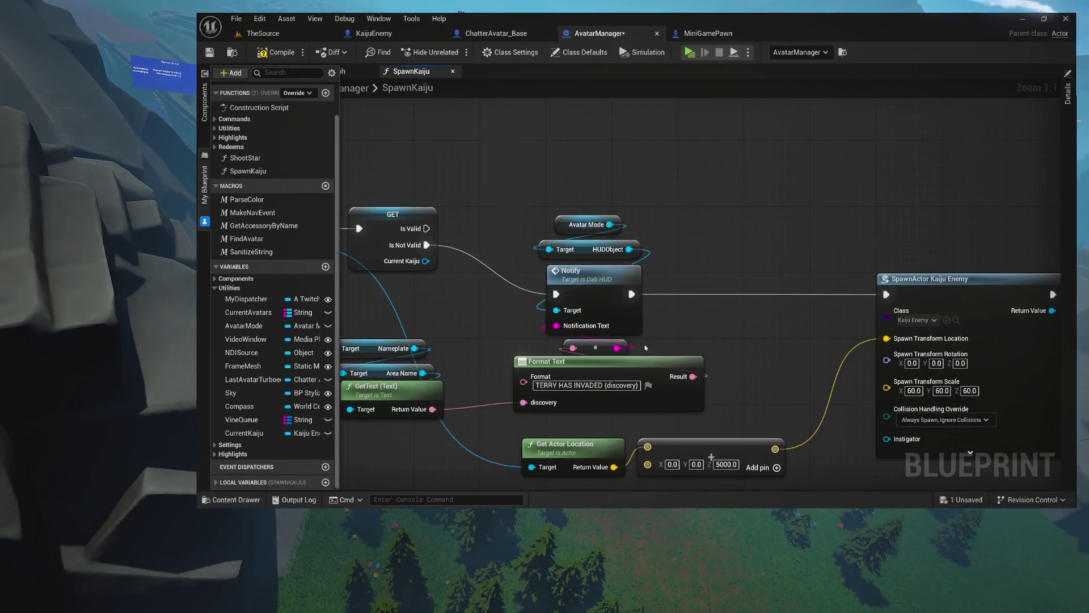
pyautogui.moveTo(762, 431); pyautogui.dragTo(835, 486)
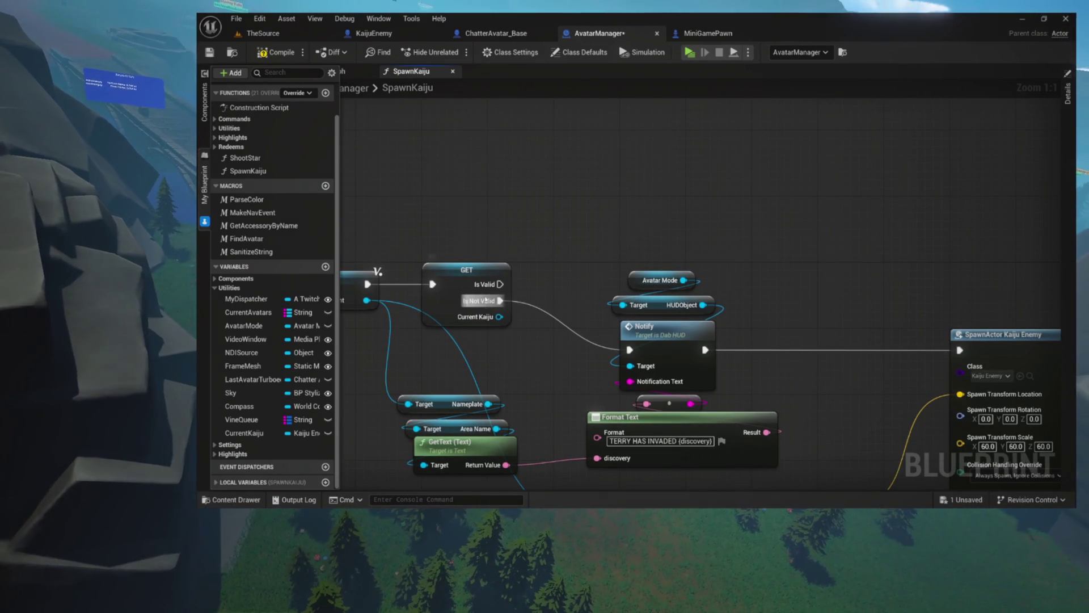
pyautogui.moveTo(498, 316); pyautogui.dragTo(669, 153)
# - Add a Set Actor Location node for Current Kaiju, fed by the offset spawn location
pyautogui.write('set a')
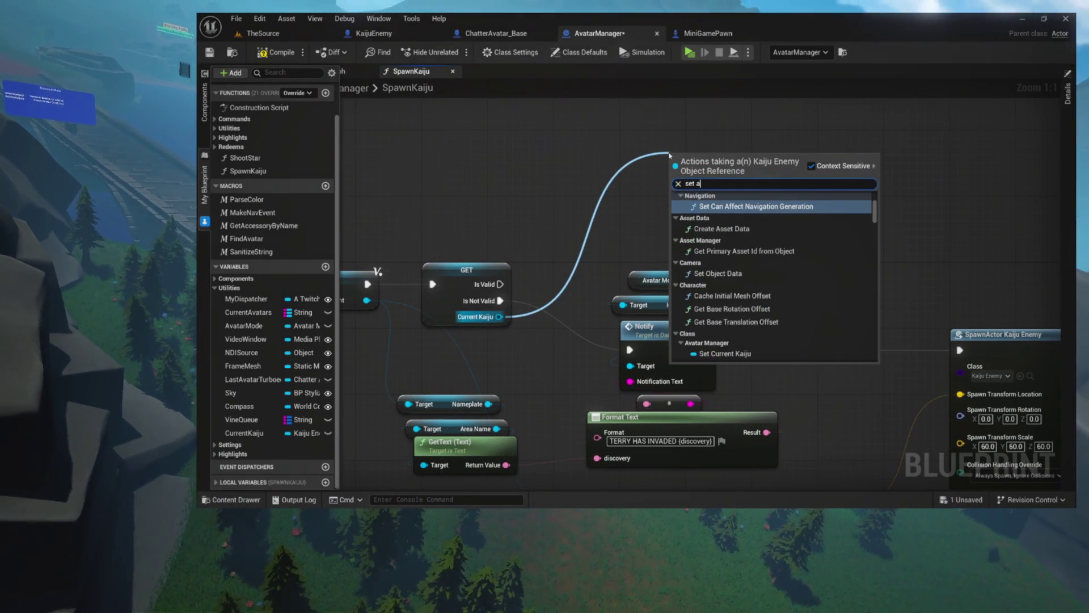
pyautogui.write('ctor location')
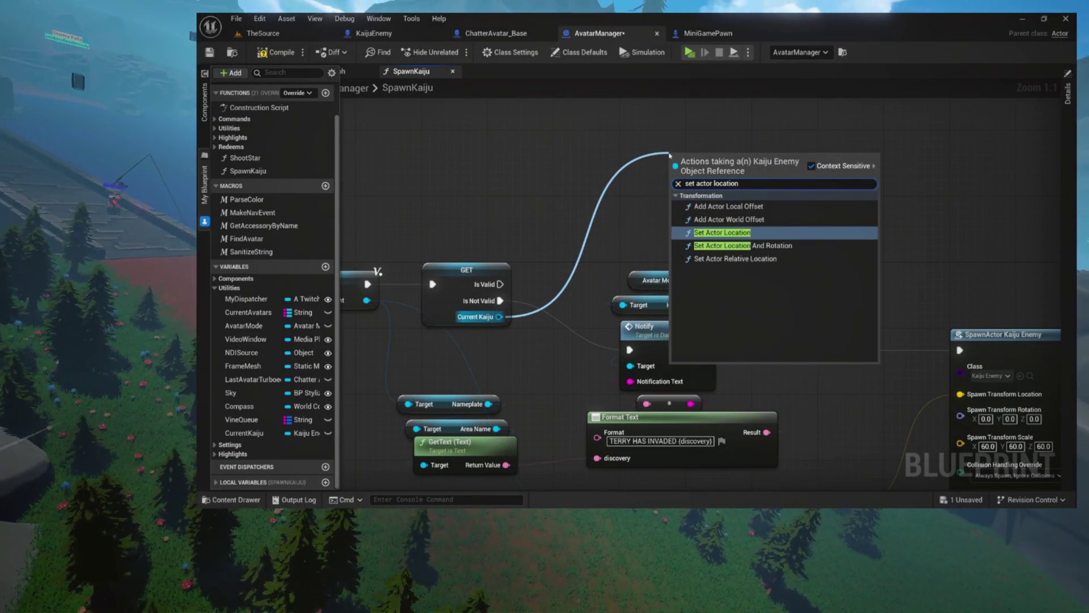
pyautogui.press('Return')
pyautogui.moveTo(676, 152); pyautogui.dragTo(744, 128)
pyautogui.moveTo(714, 292); pyautogui.dragTo(679, 185)
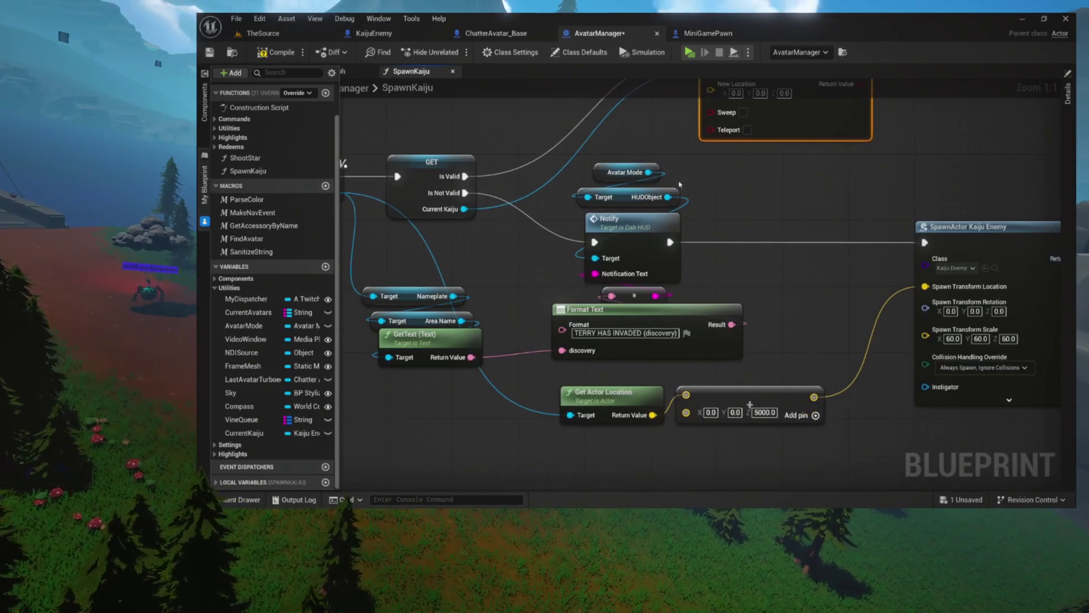
pyautogui.moveTo(797, 346); pyautogui.dragTo(711, 89)
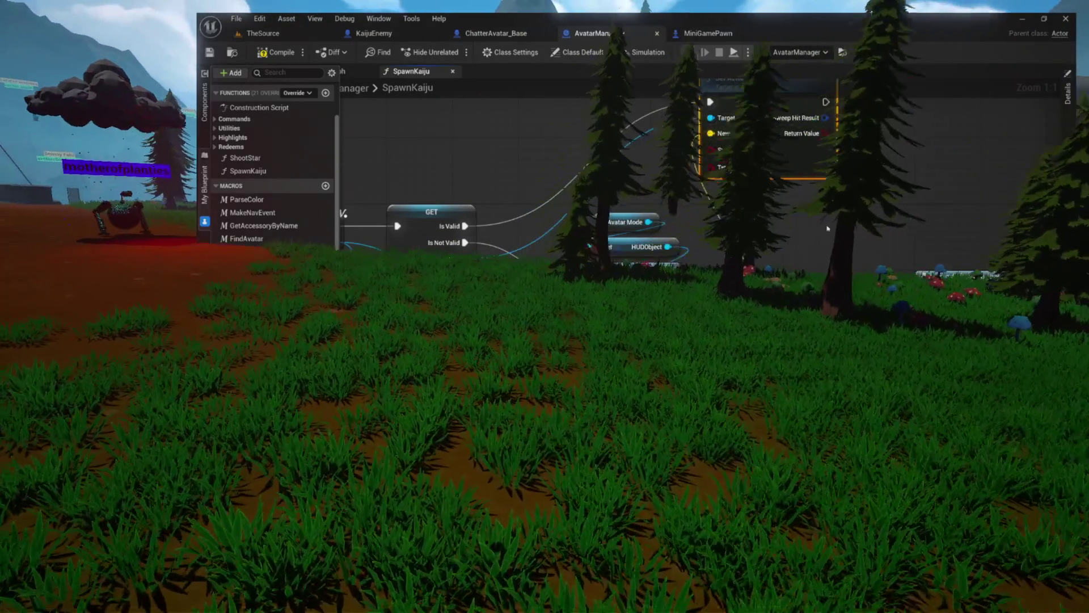
pyautogui.moveTo(727, 122); pyautogui.dragTo(668, 196)
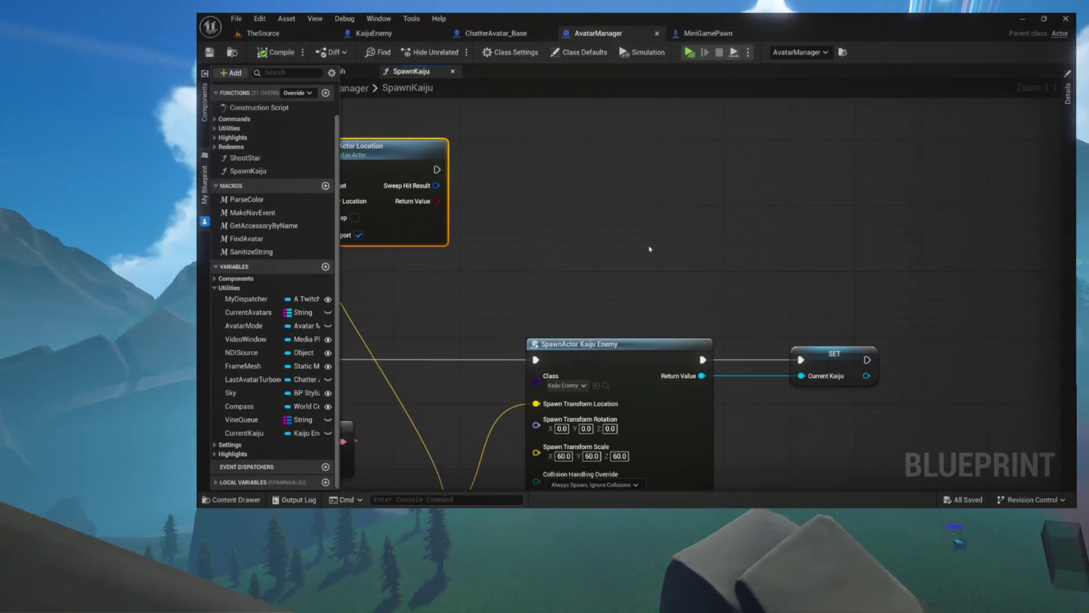
pyautogui.scroll(-5, 672, 246)
pyautogui.moveTo(755, 285); pyautogui.dragTo(860, 255)
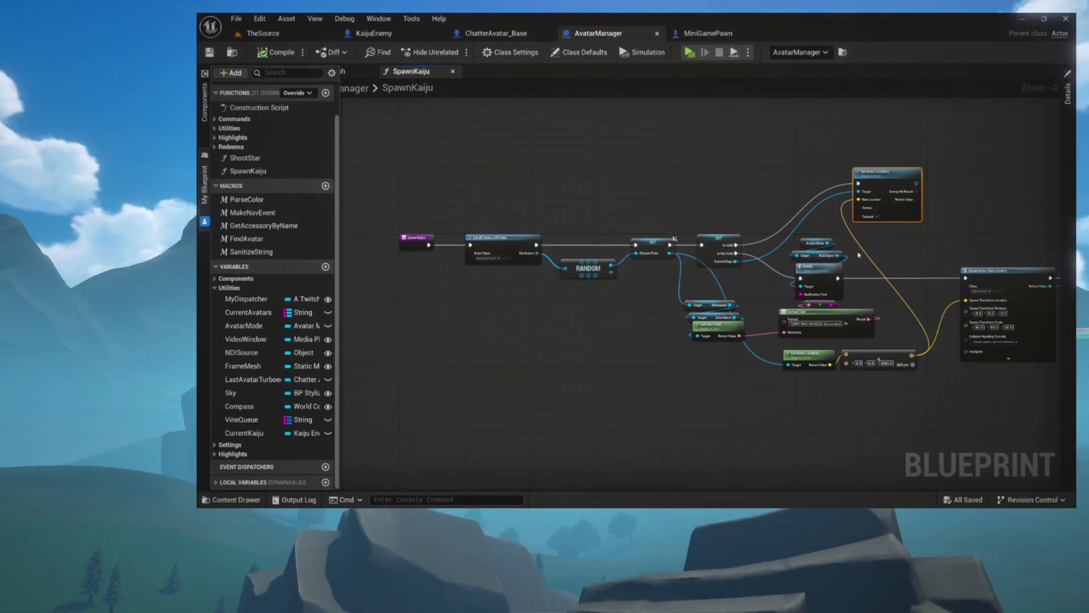
pyautogui.scroll(5, 812, 292)
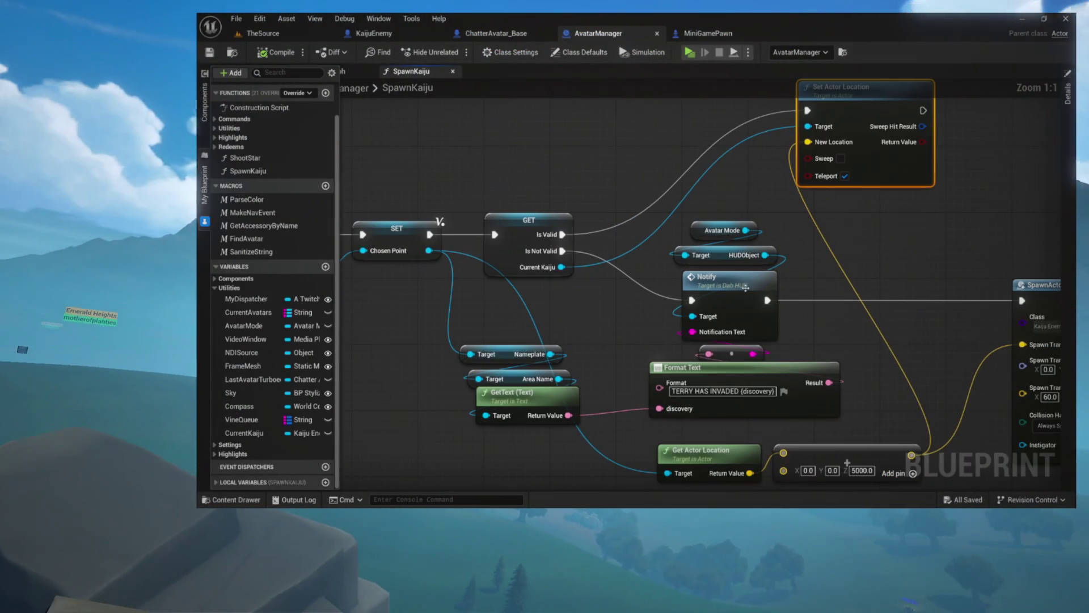
pyautogui.moveTo(787, 281); pyautogui.dragTo(742, 288)
pyautogui.moveTo(585, 362)
pyautogui.mouseDown()
pyautogui.moveTo(624, 348)
pyautogui.moveTo(567, 388)
pyautogui.moveTo(545, 377)
pyautogui.mouseUp()
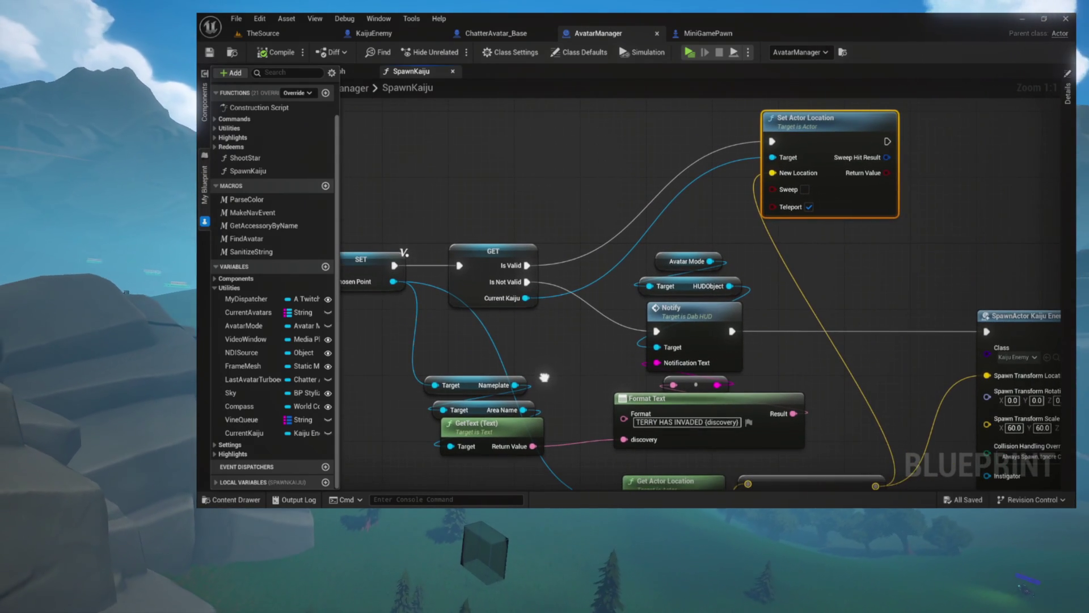
pyautogui.moveTo(752, 327); pyautogui.dragTo(669, 327)
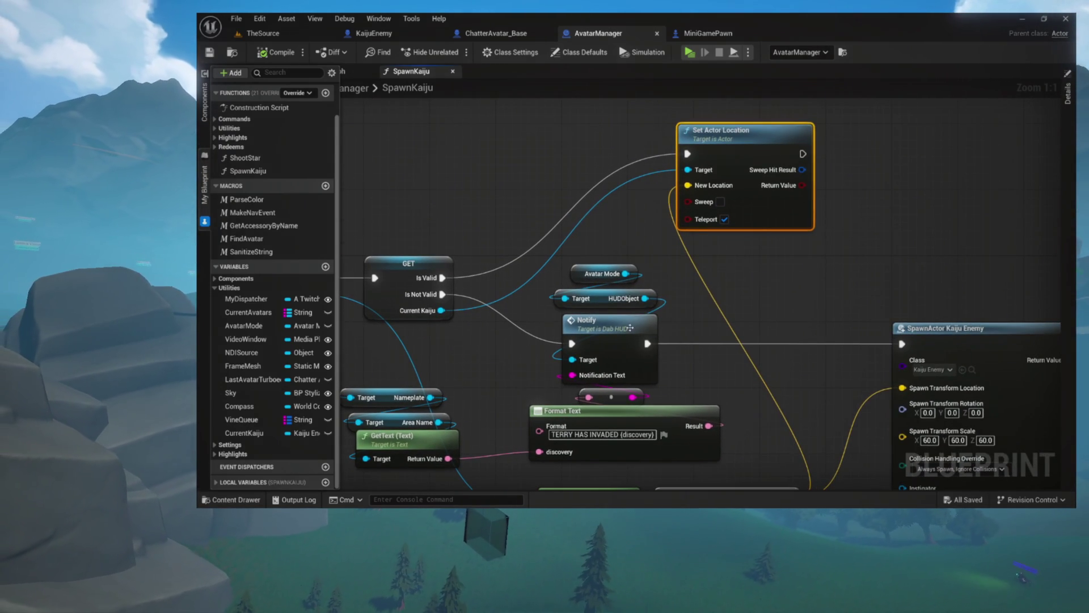
# - Move GET beside Set Actor Location, run Notify right after SET, and tidy the notification nodes
pyautogui.moveTo(533, 333); pyautogui.dragTo(576, 331)
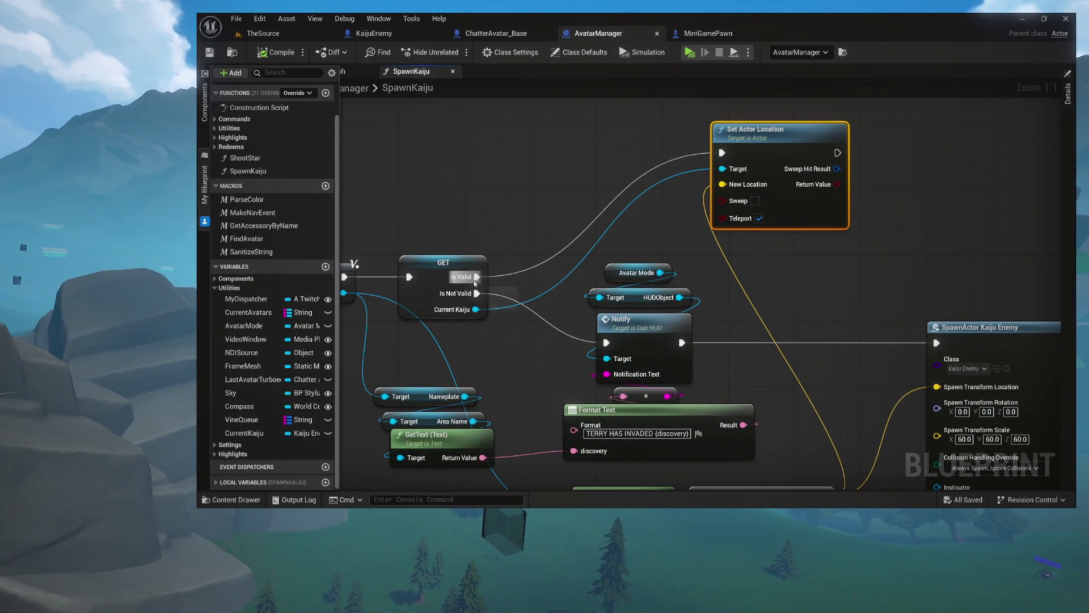
pyautogui.moveTo(450, 270)
pyautogui.mouseDown()
pyautogui.moveTo(653, 256)
pyautogui.moveTo(826, 286)
pyautogui.mouseUp()
pyautogui.moveTo(493, 296); pyautogui.dragTo(529, 287)
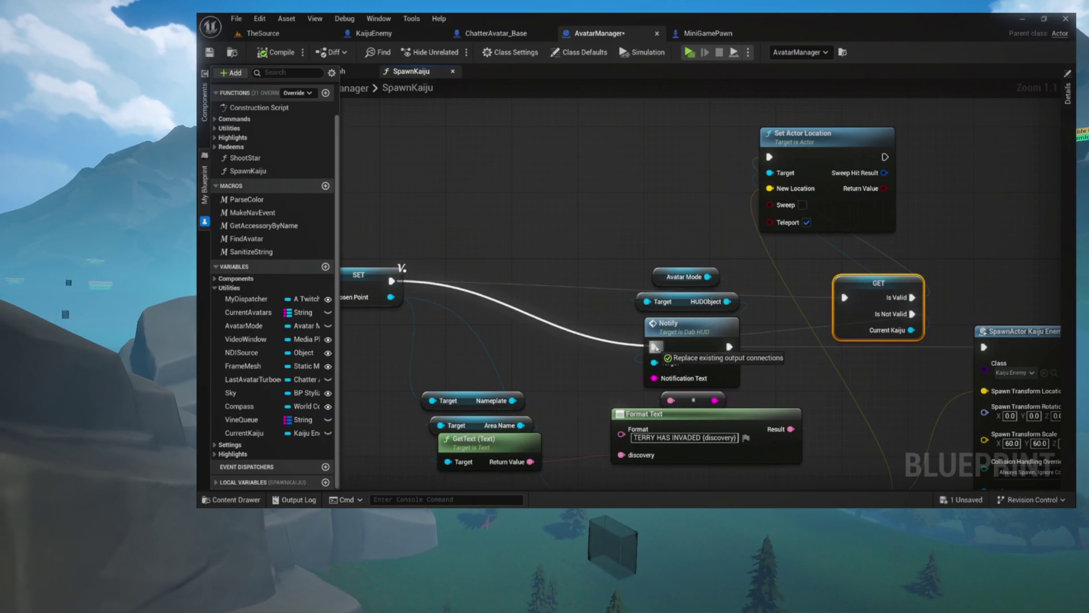
pyautogui.moveTo(655, 348); pyautogui.dragTo(655, 347)
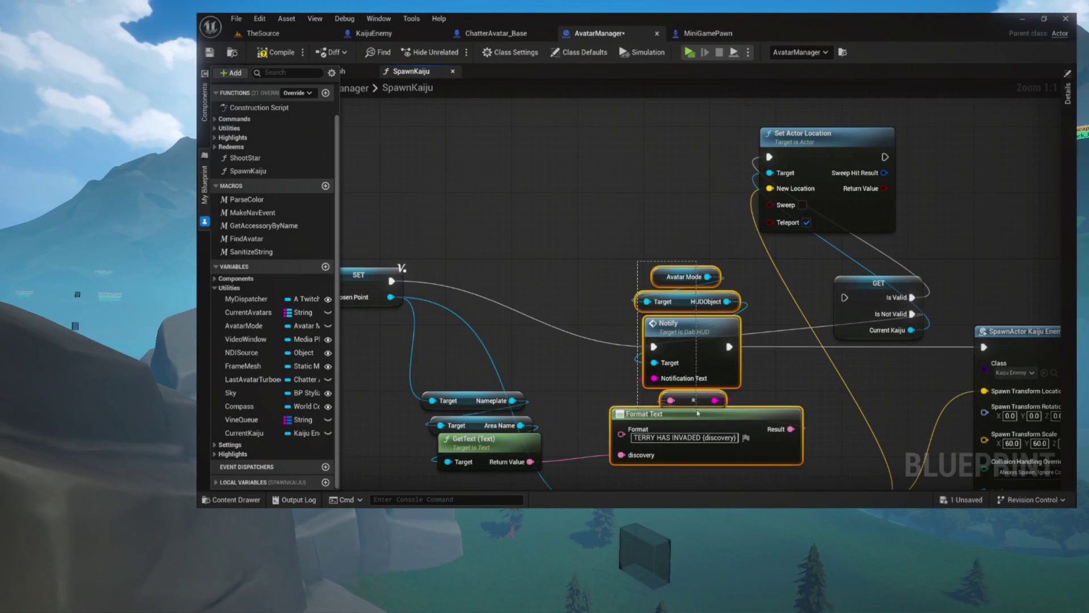
pyautogui.moveTo(696, 329); pyautogui.dragTo(633, 273)
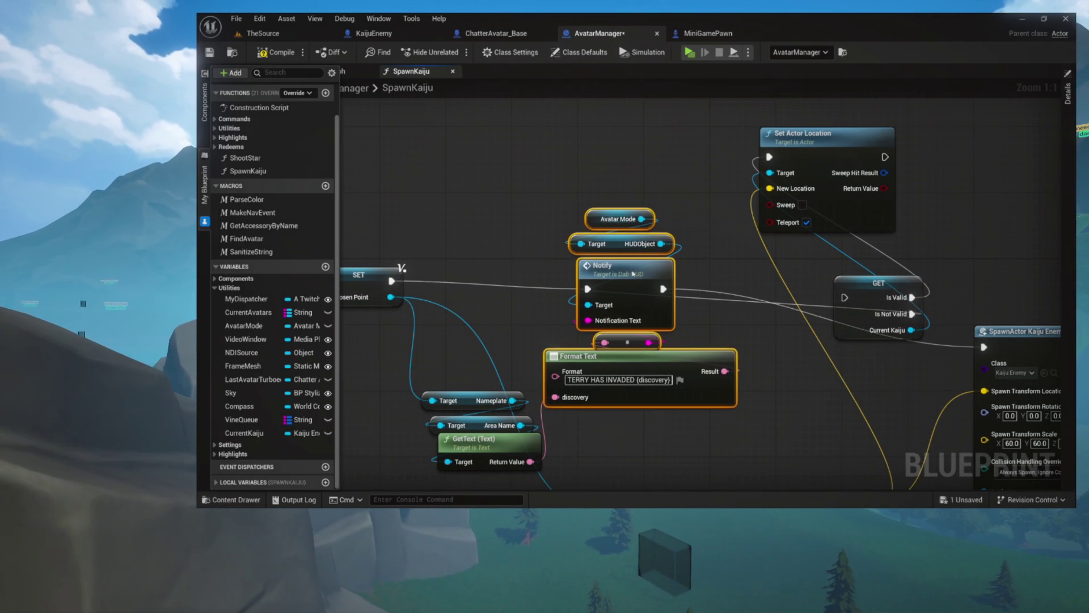
pyautogui.moveTo(490, 450); pyautogui.dragTo(455, 397)
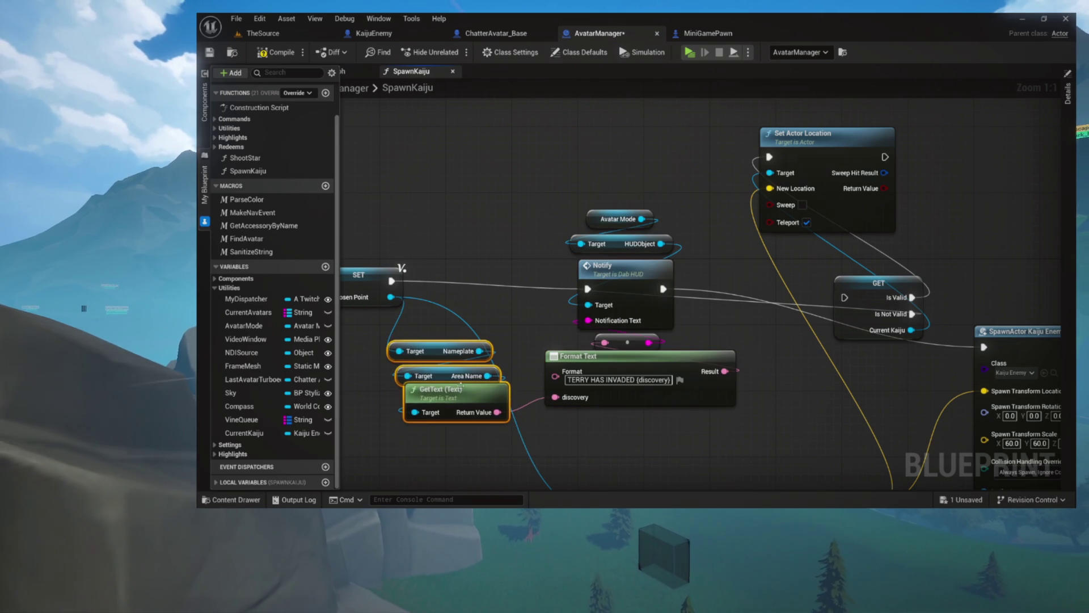
pyautogui.moveTo(695, 239)
pyautogui.mouseDown()
pyautogui.moveTo(710, 236)
pyautogui.moveTo(638, 327)
pyautogui.mouseUp()
# - Route Is Not Valid into SpawnActor Kaiju Enemy and tighten the Set Actor Location and location nodes
pyautogui.moveTo(610, 188)
pyautogui.mouseDown()
pyautogui.moveTo(629, 146)
pyautogui.moveTo(732, 154)
pyautogui.moveTo(529, 165)
pyautogui.moveTo(858, 182)
pyautogui.moveTo(913, 159)
pyautogui.moveTo(957, 159)
pyautogui.mouseUp()
pyautogui.moveTo(632, 319)
pyautogui.mouseDown()
pyautogui.moveTo(674, 307)
pyautogui.moveTo(604, 288)
pyautogui.mouseUp()
pyautogui.moveTo(661, 324)
pyautogui.mouseDown()
pyautogui.moveTo(535, 314)
pyautogui.moveTo(705, 334)
pyautogui.moveTo(672, 328)
pyautogui.moveTo(743, 359)
pyautogui.mouseUp()
pyautogui.moveTo(960, 160); pyautogui.dragTo(859, 160)
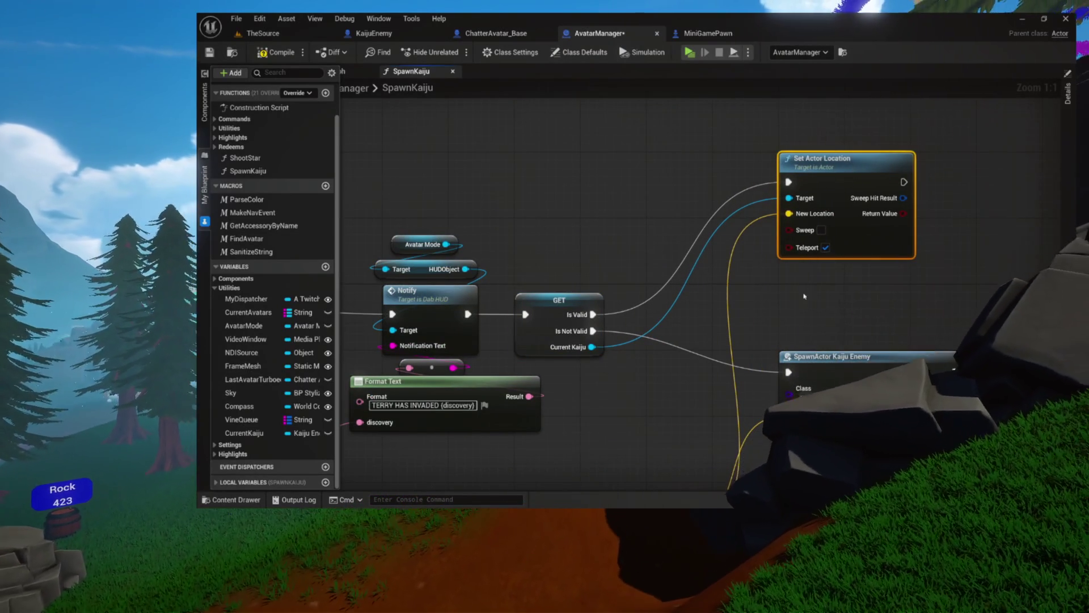
pyautogui.moveTo(806, 296); pyautogui.dragTo(801, 173)
pyautogui.click(579, 398)
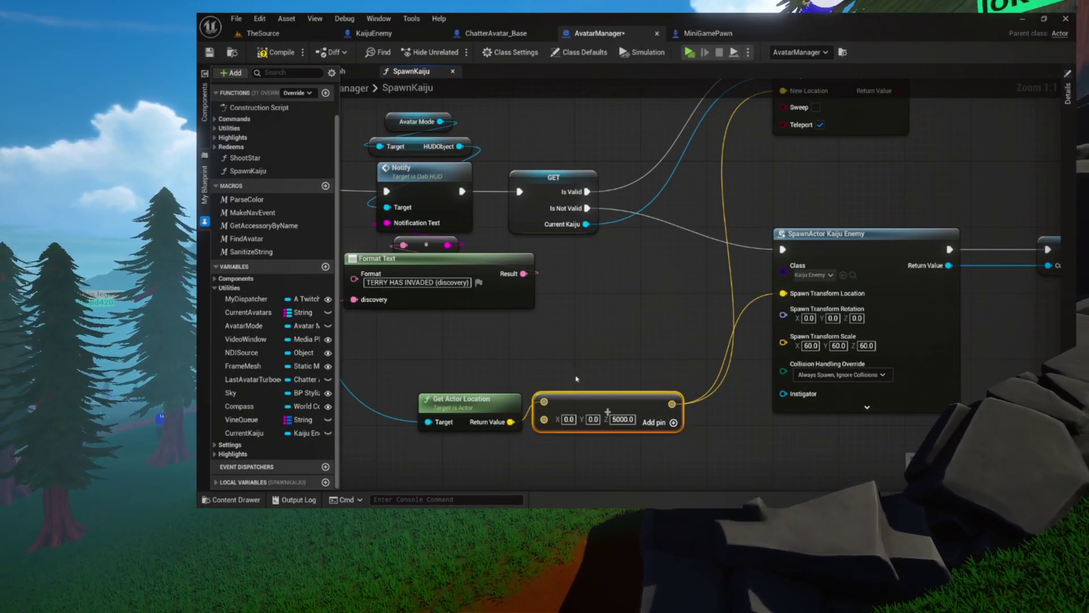
pyautogui.keyDown('ctrl'); pyautogui.click(461, 400); pyautogui.keyUp('ctrl')
pyautogui.moveTo(598, 397); pyautogui.dragTo(582, 331)
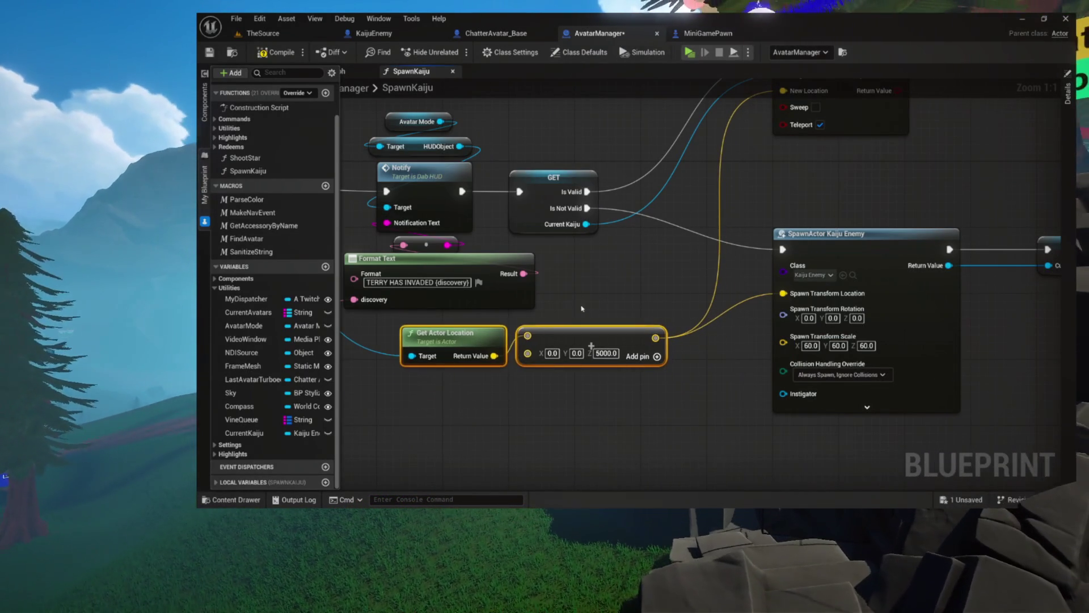
pyautogui.moveTo(794, 127); pyautogui.dragTo(728, 227)
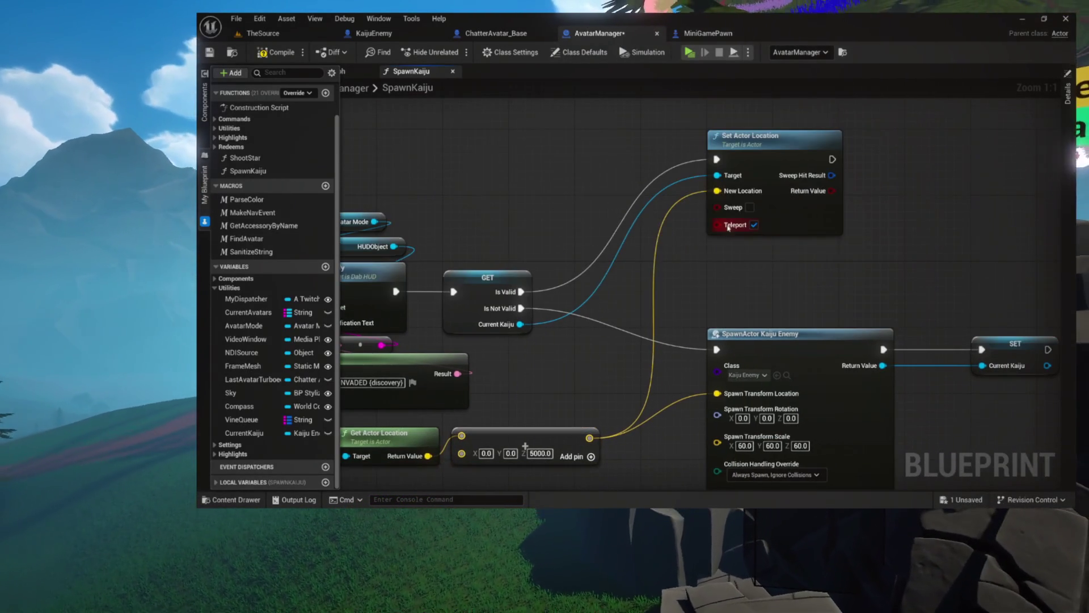
# - Compile and save AvatarManager, then play TheSource level in a new editor window
pyautogui.click(278, 54)
pyautogui.scroll(-3, 731, 226)
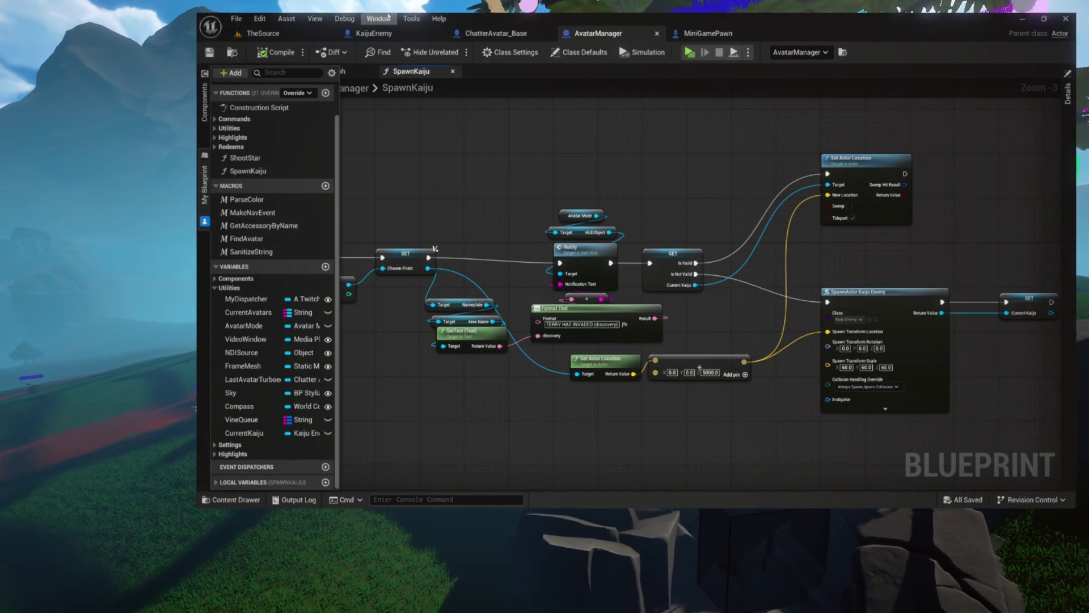
pyautogui.click(291, 33)
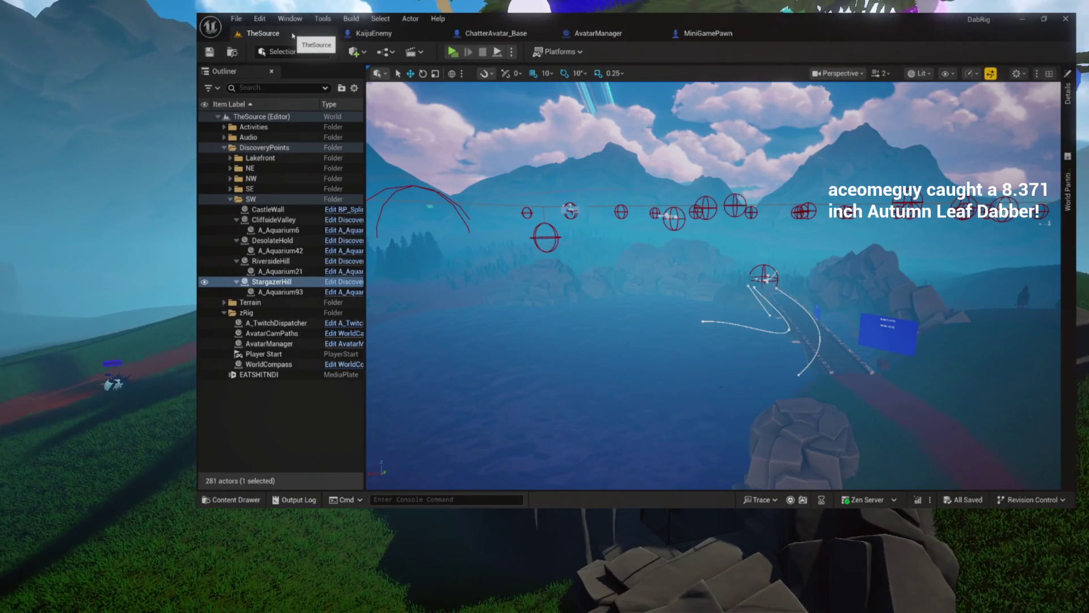
pyautogui.click(453, 52)
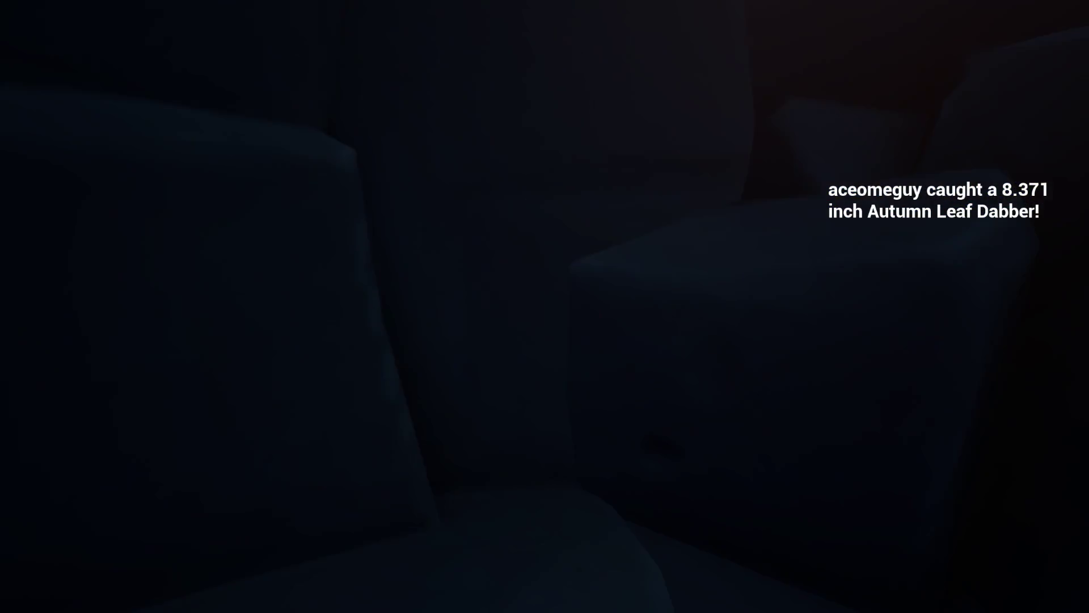
pyautogui.press('Escape')
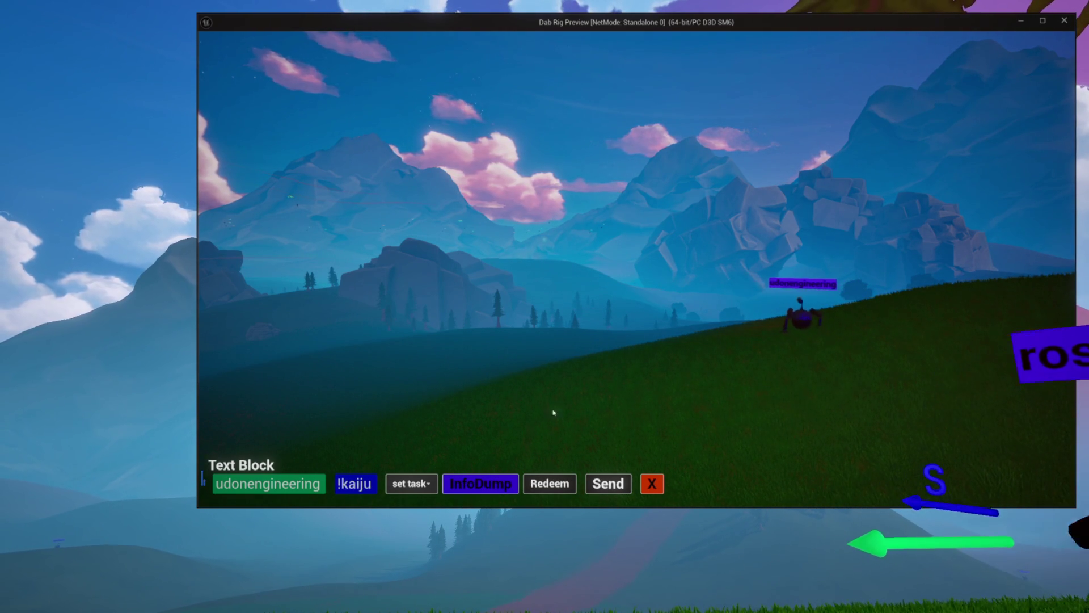
# - Pick the turbo task from the game's task list
pyautogui.click(425, 485)
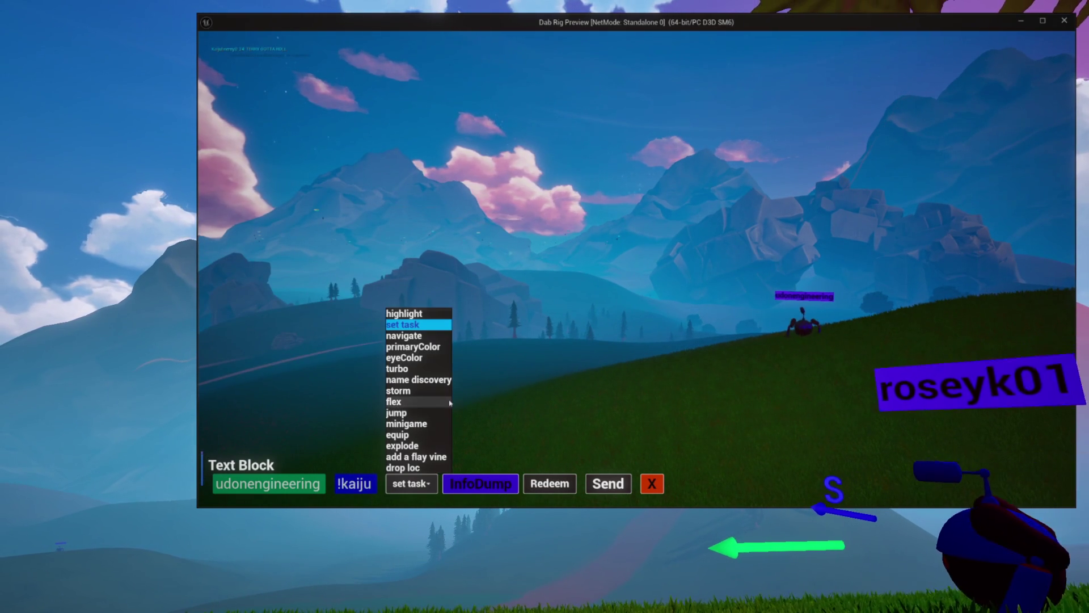
pyautogui.click(404, 370)
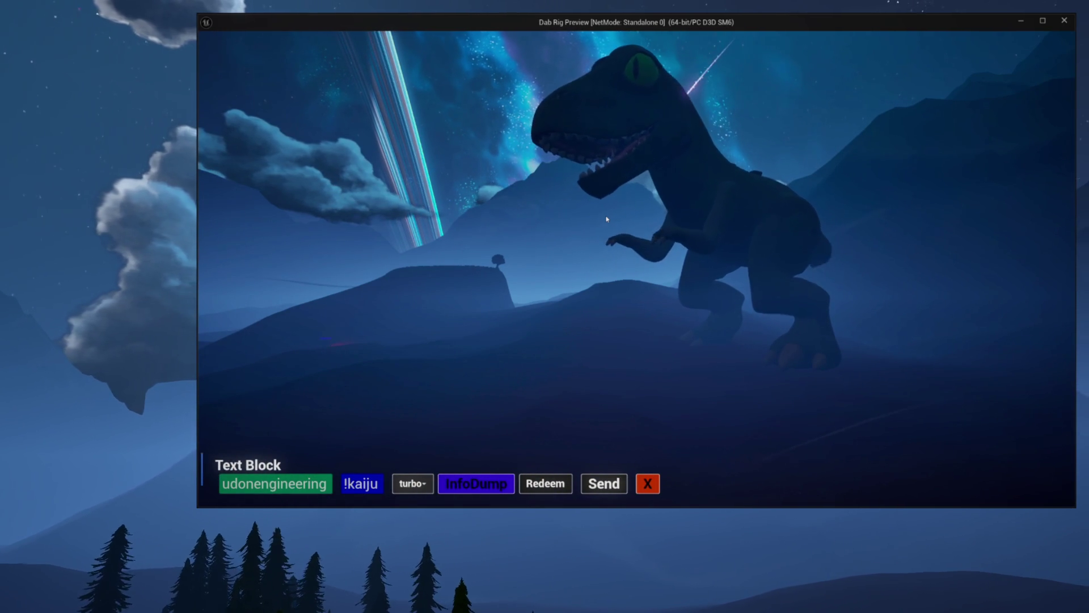
# - Open BT_Kaiju, debug it on AI_Kaiju_C_0, and open the BTT_KaijuRoam task graph
pyautogui.hotkey('alt', 'Tab')
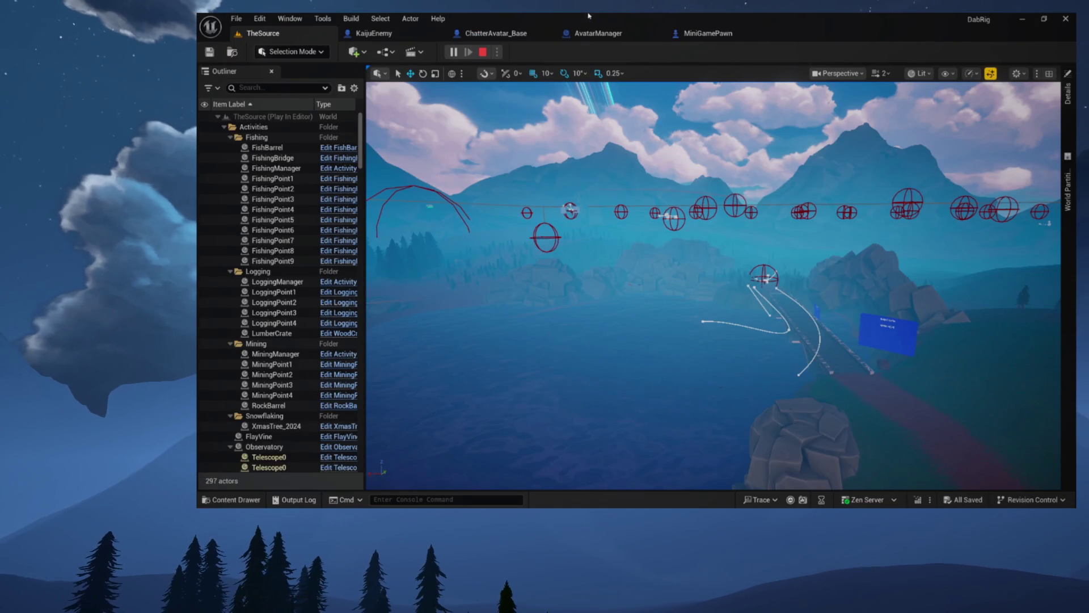
pyautogui.click(406, 35)
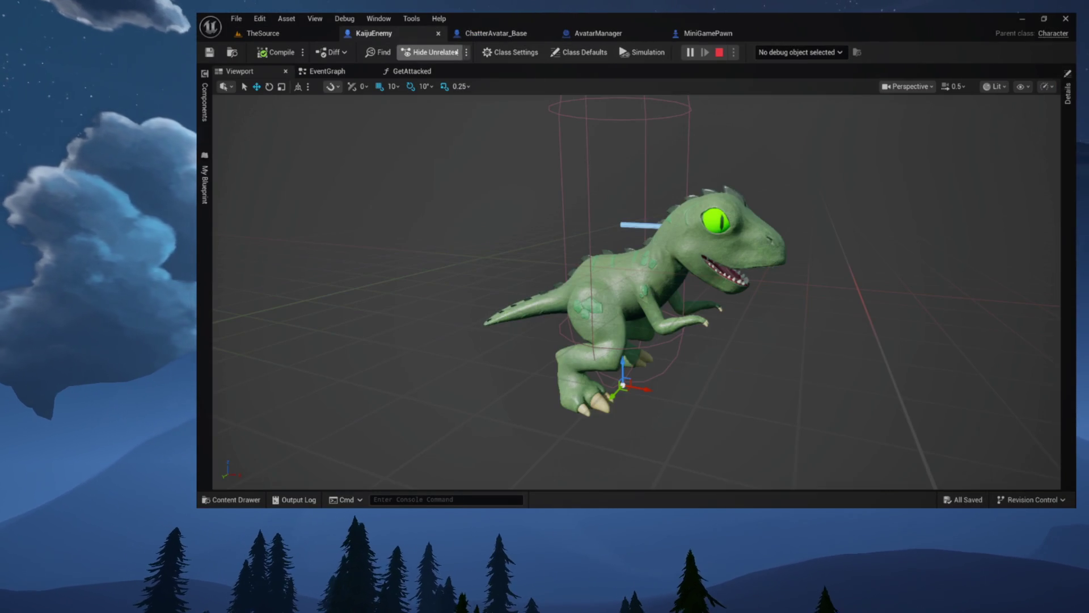
pyautogui.hotkey('ctrl', 'space')
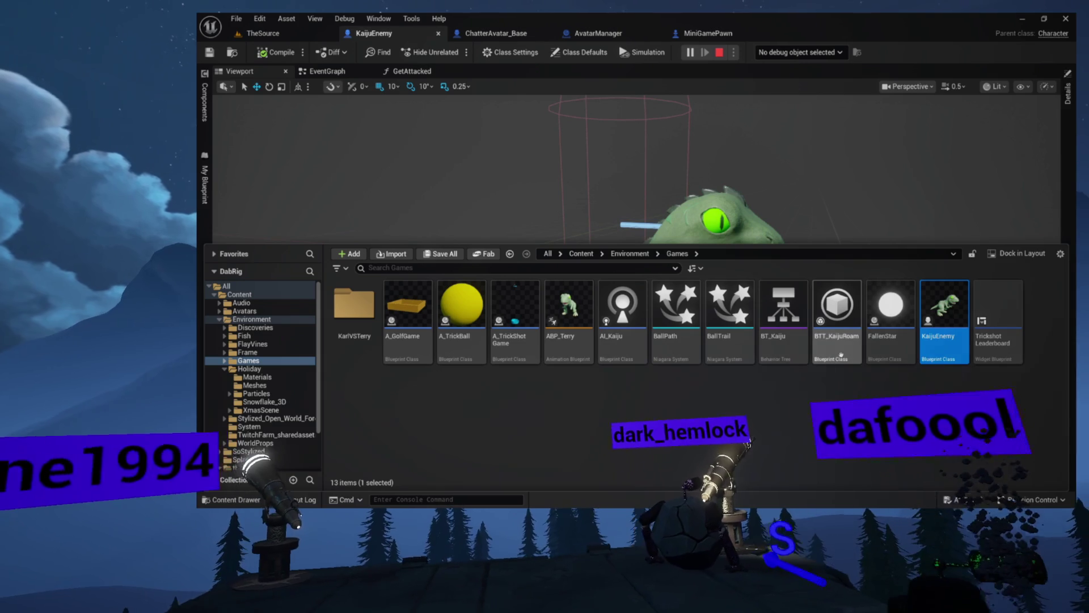
pyautogui.moveTo(826, 360)
pyautogui.doubleClick(783, 306)
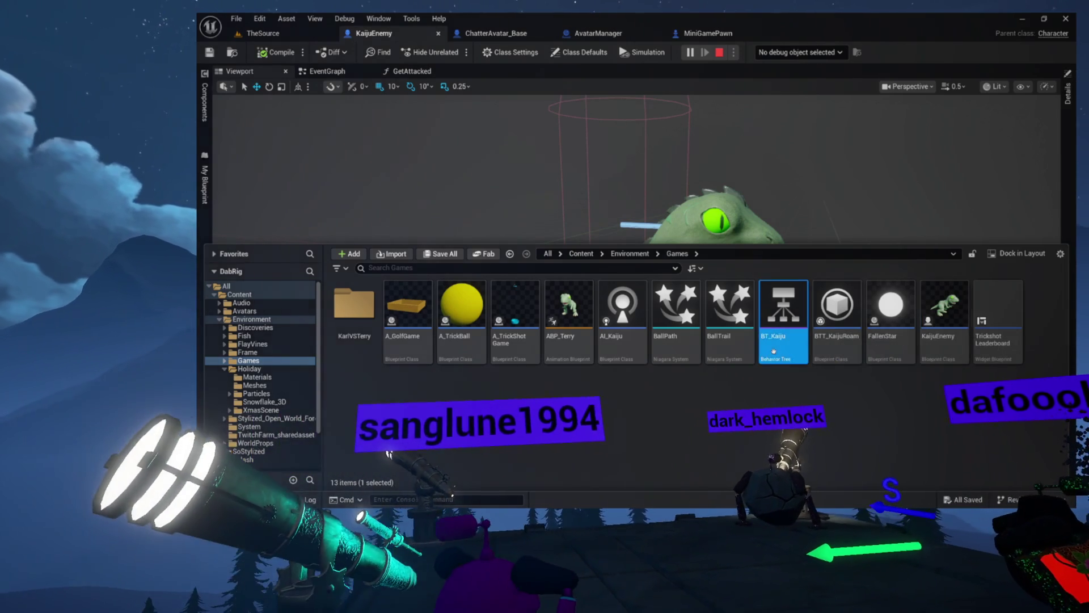
pyautogui.click(821, 70)
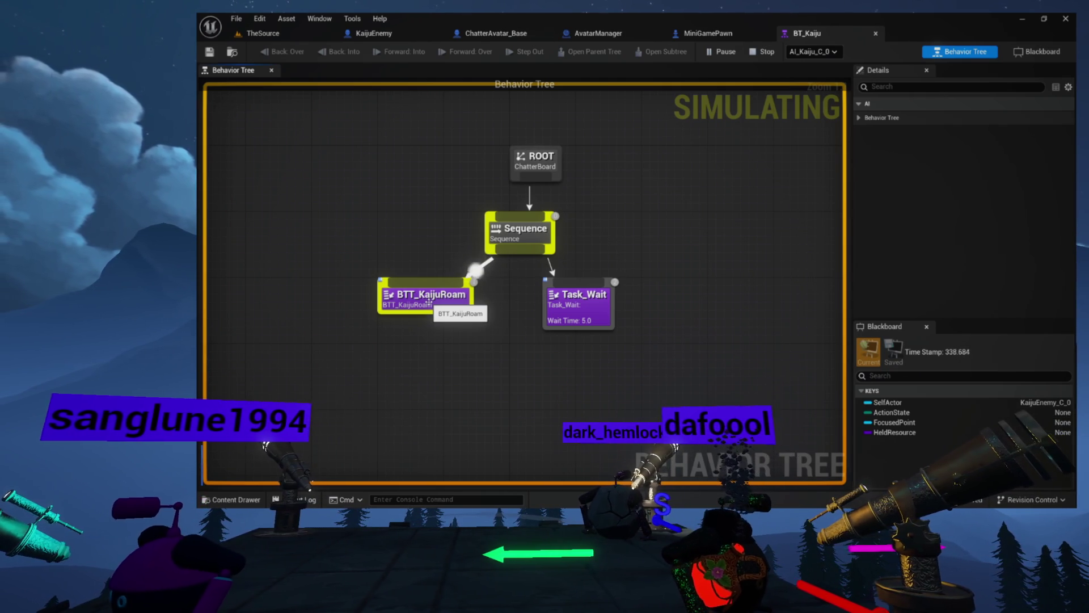
pyautogui.doubleClick(437, 303)
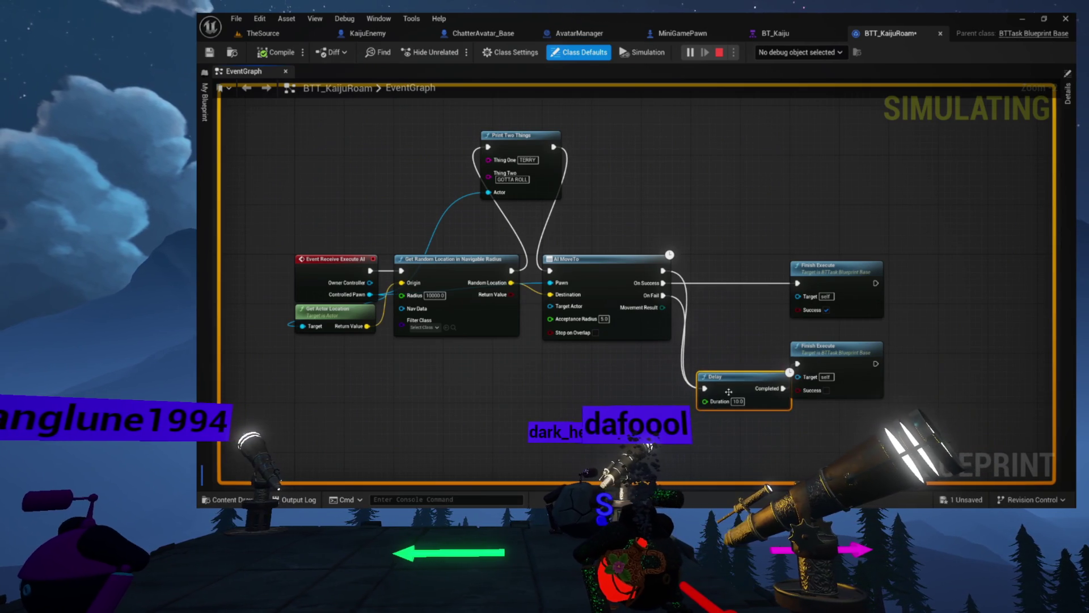
# - Nudge the Delay node slightly up-left, then return to the BT_Kaiju behaviour tree
pyautogui.moveTo(728, 391); pyautogui.dragTo(722, 367)
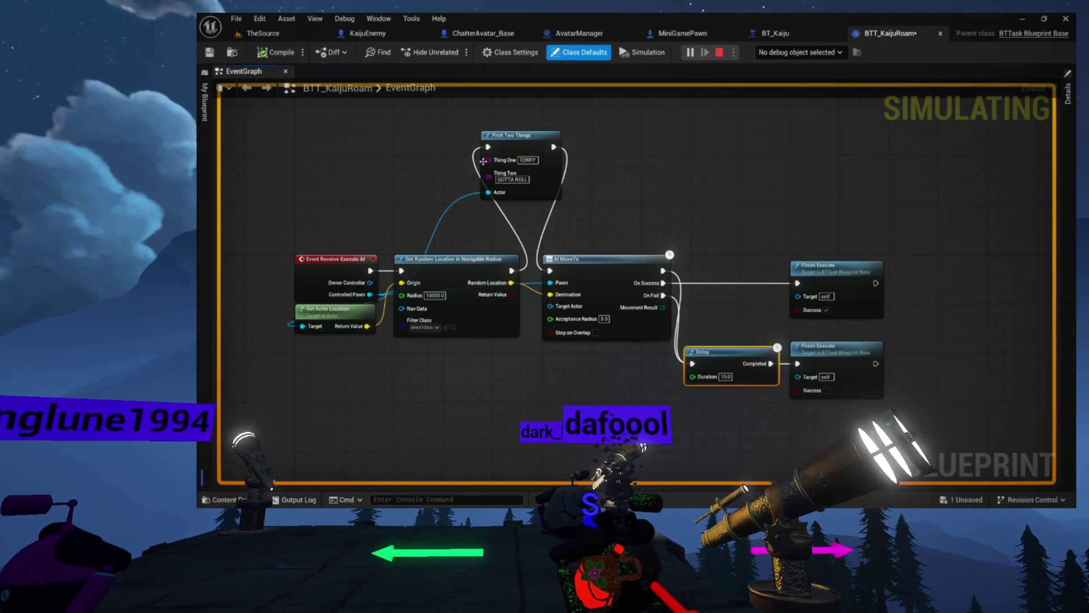
pyautogui.click(796, 38)
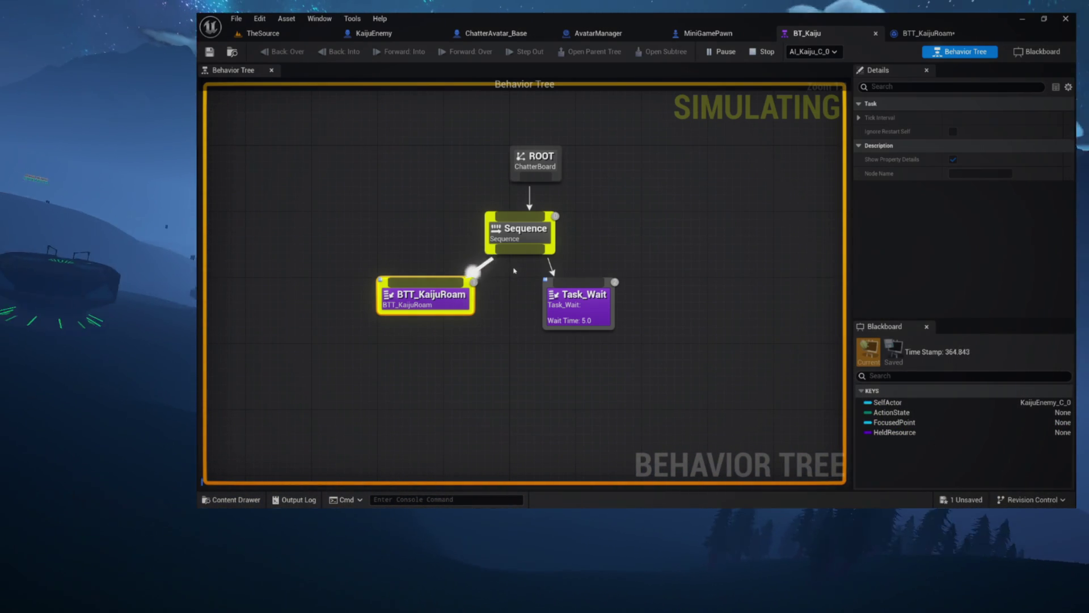
# - Reopen BTT_KaijuRoam, shift AI MoveTo, Delay and Finish Execute right, and reposition Print Two Things
pyautogui.doubleClick(425, 300)
pyautogui.moveTo(282, 205)
pyautogui.mouseDown()
pyautogui.moveTo(681, 397)
pyautogui.moveTo(862, 419)
pyautogui.mouseUp()
pyautogui.click(624, 378)
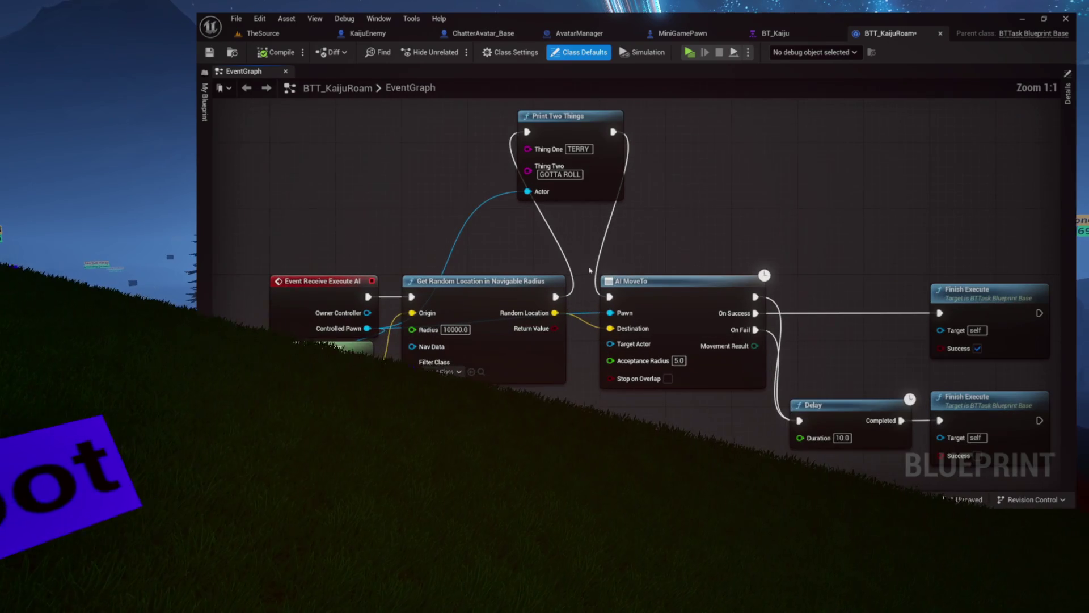
pyautogui.scroll(2, 590, 259)
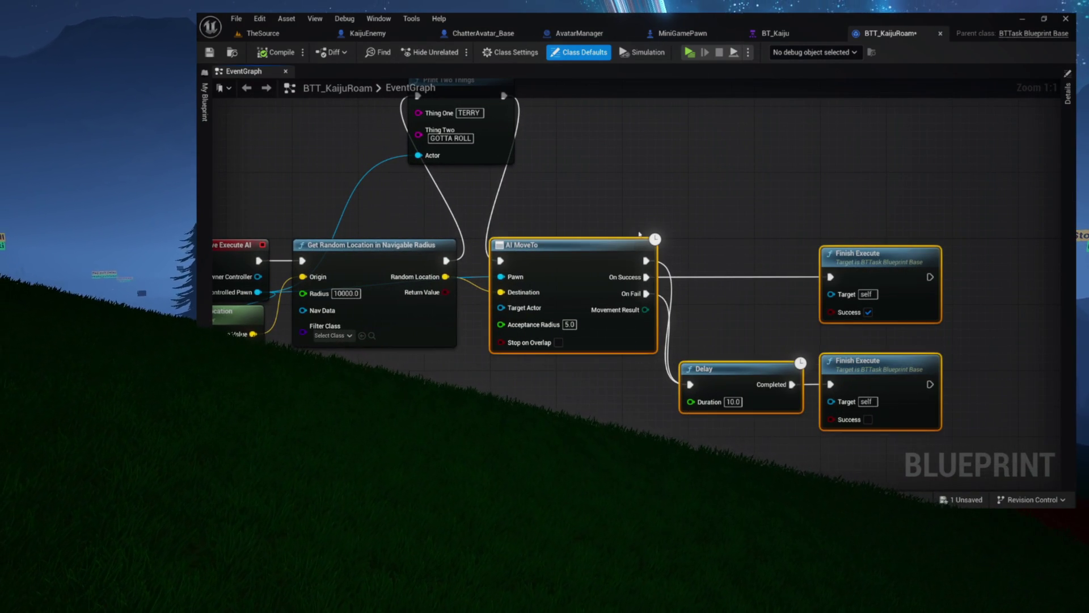
pyautogui.moveTo(545, 251); pyautogui.dragTo(811, 256)
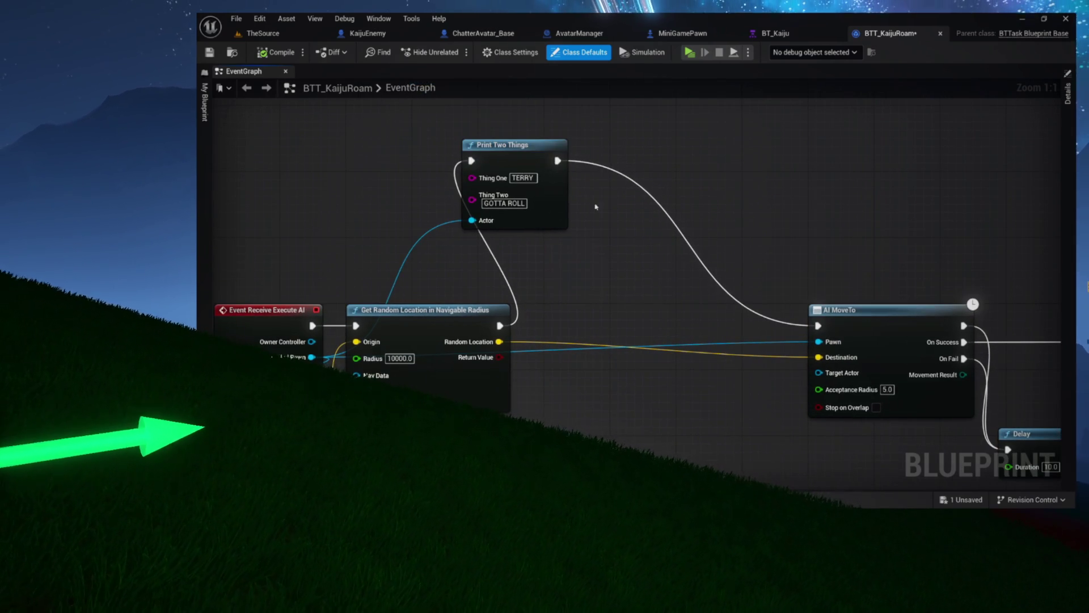
pyautogui.moveTo(499, 151); pyautogui.dragTo(657, 182)
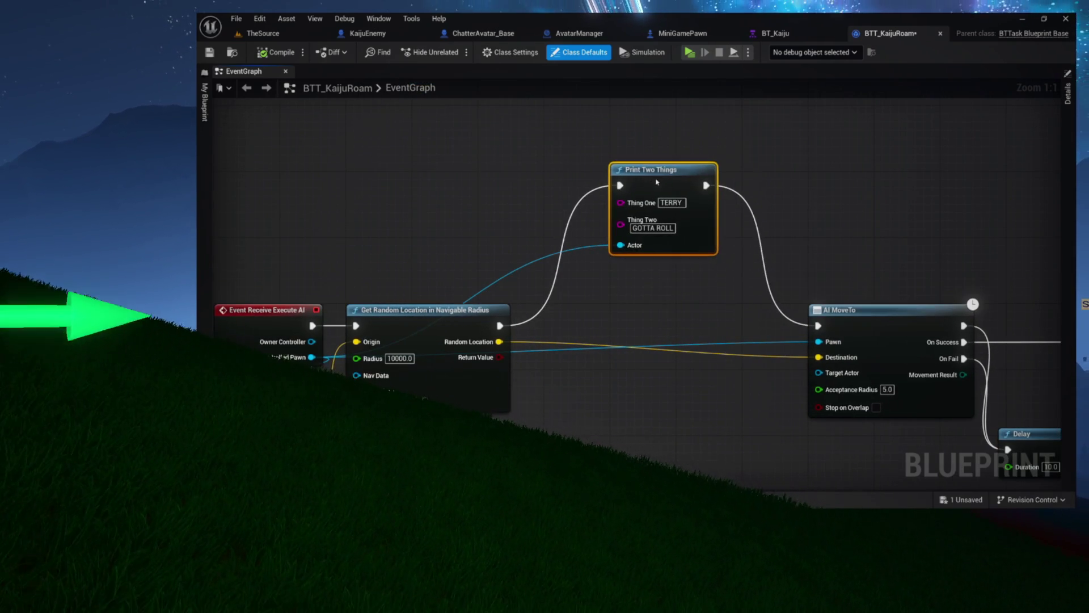
# - Make Print Two Things' Thing One read TERRY GOTTA ROLL:::
pyautogui.click(648, 228)
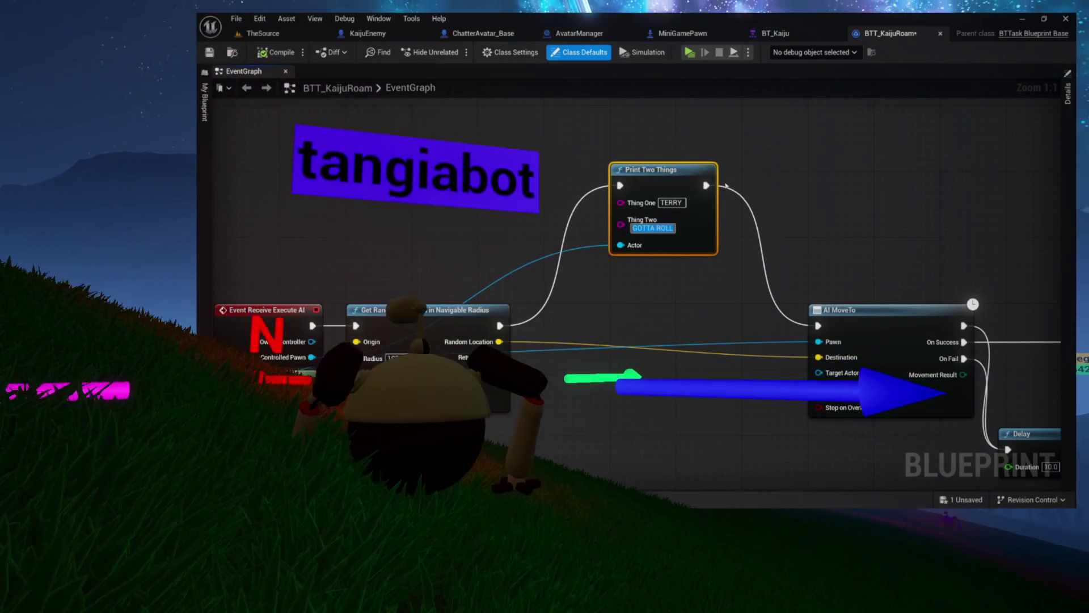
pyautogui.click(682, 203)
pyautogui.write('GOTTA ROLL:::')
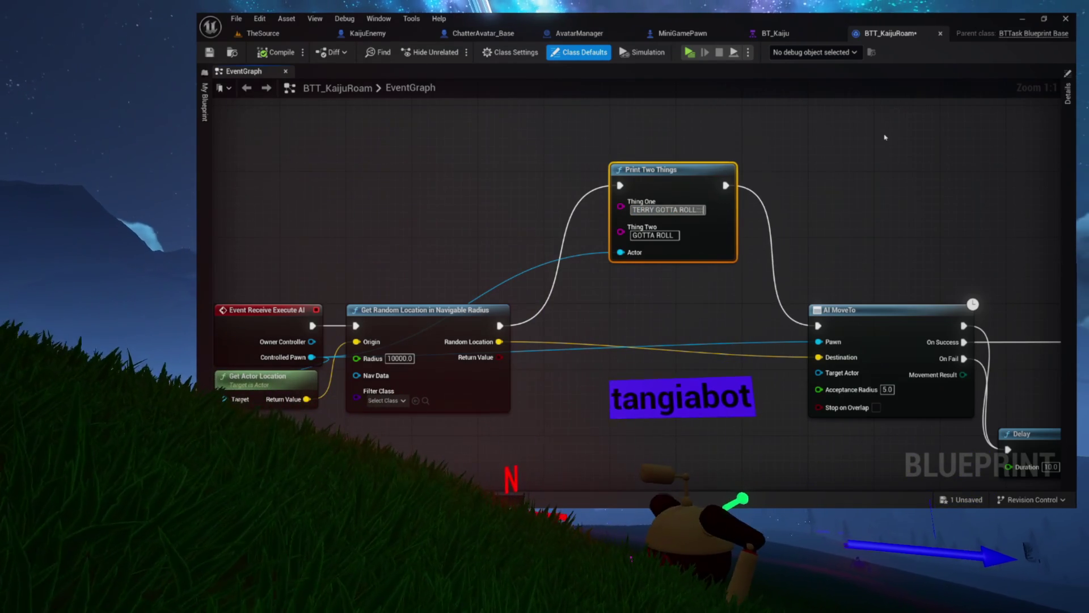
pyautogui.moveTo(444, 250); pyautogui.dragTo(540, 251)
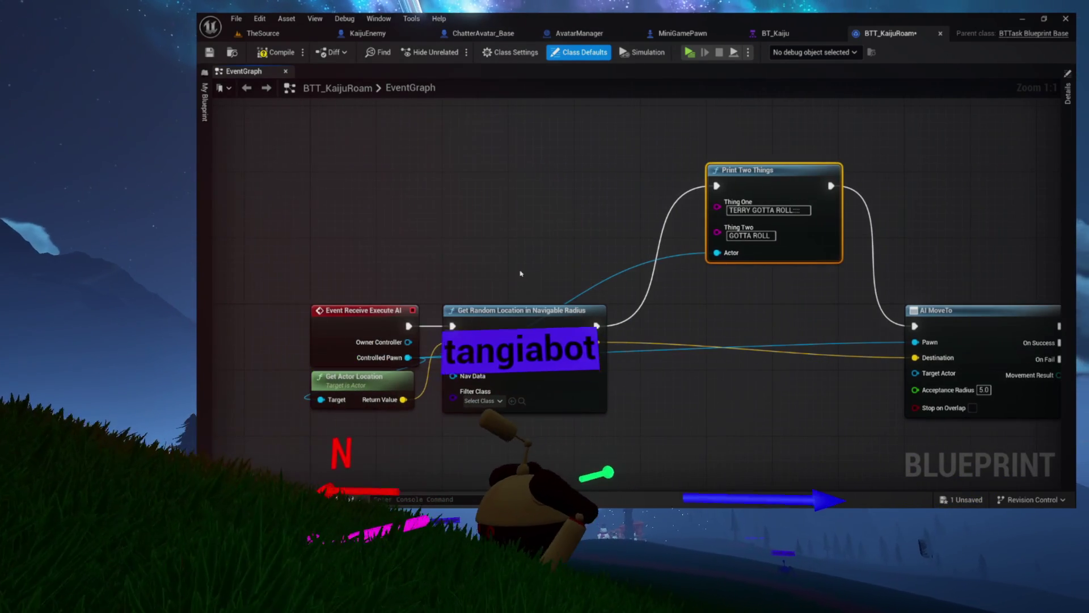
# - Connect Random Location to Thing Two through an auto-created vector-to-string conversion node
pyautogui.moveTo(596, 342); pyautogui.dragTo(717, 232)
pyautogui.moveTo(607, 243); pyautogui.dragTo(635, 285)
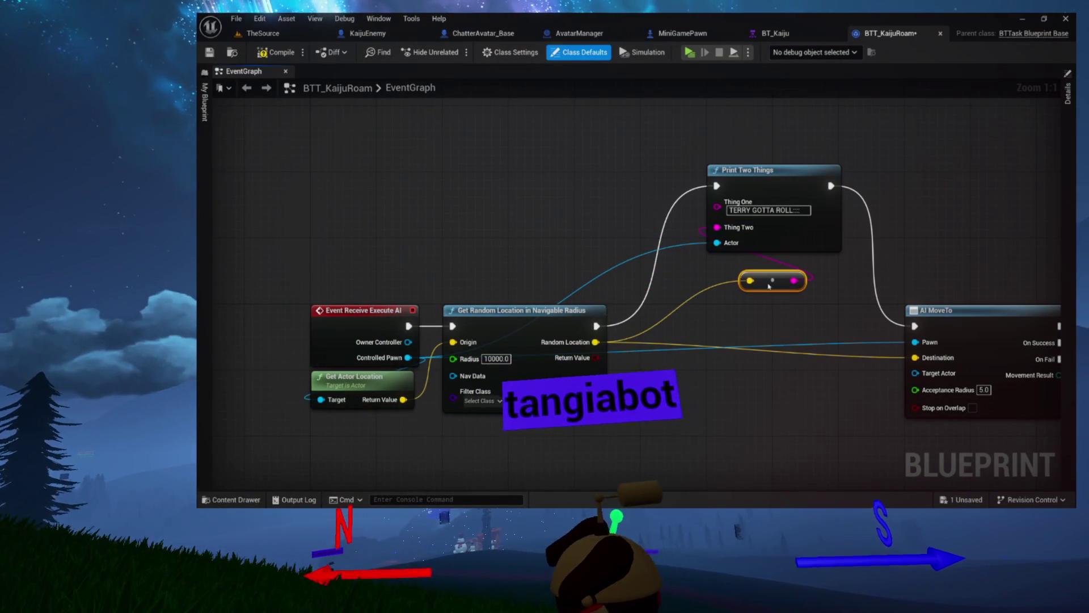
pyautogui.moveTo(770, 266); pyautogui.dragTo(632, 256)
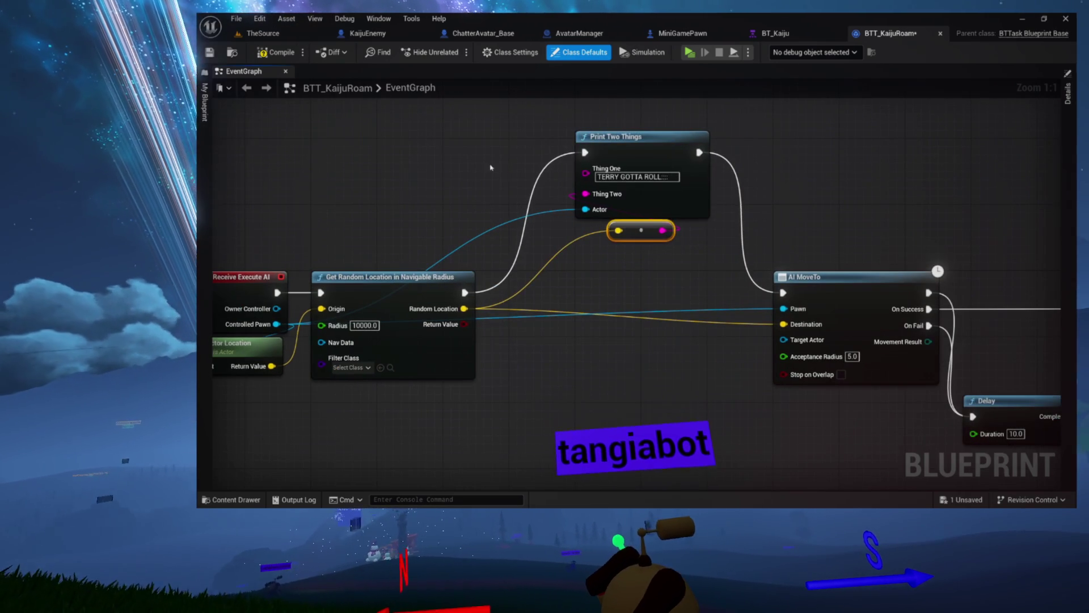
pyautogui.moveTo(490, 168); pyautogui.dragTo(734, 275)
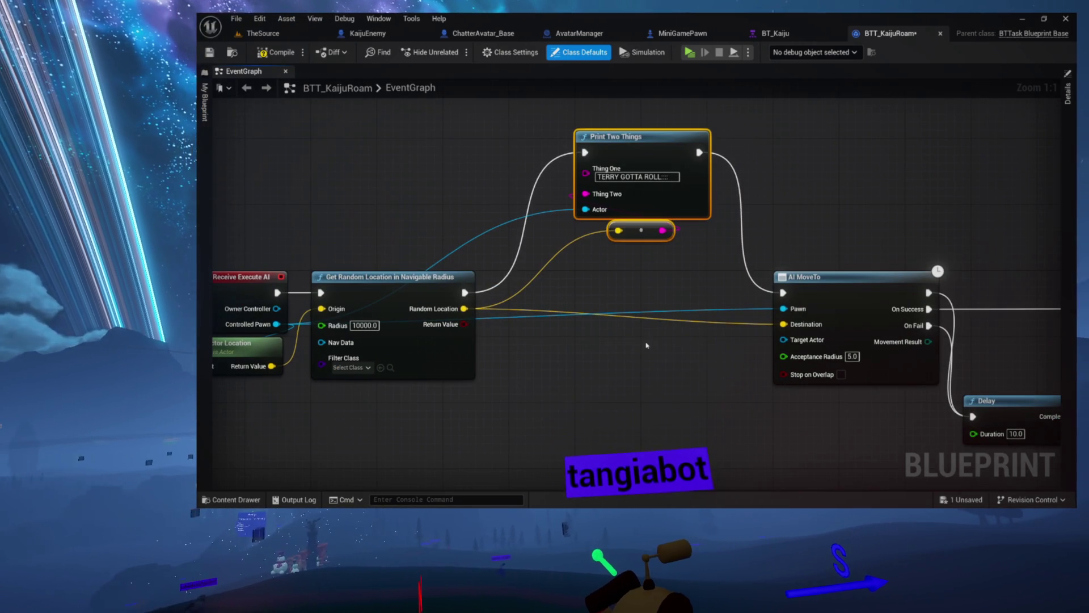
# - Save the BTT_KaijuRoam task with Ctrl+S
pyautogui.hotkey('ctrl', 's')
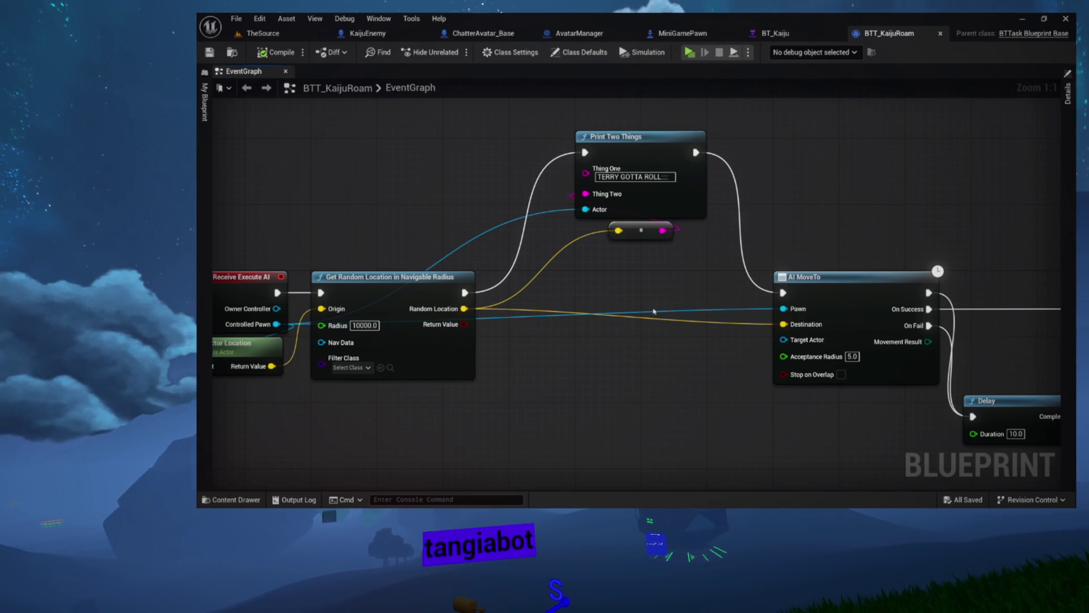
pyautogui.moveTo(681, 288); pyautogui.dragTo(729, 285)
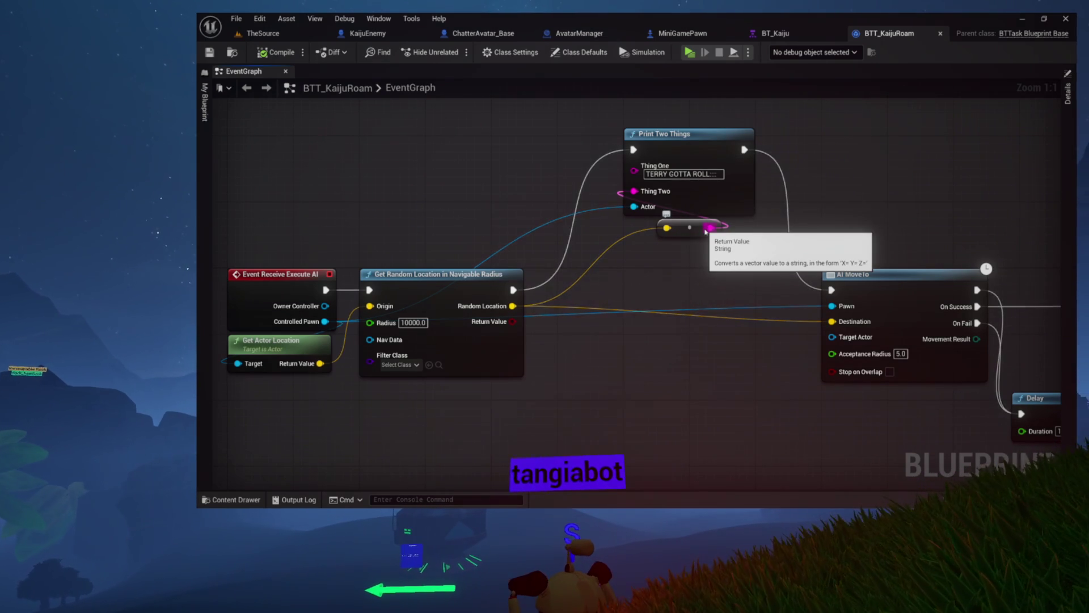
pyautogui.moveTo(723, 278)
pyautogui.mouseDown()
pyautogui.moveTo(621, 263)
pyautogui.moveTo(562, 230)
pyautogui.mouseUp()
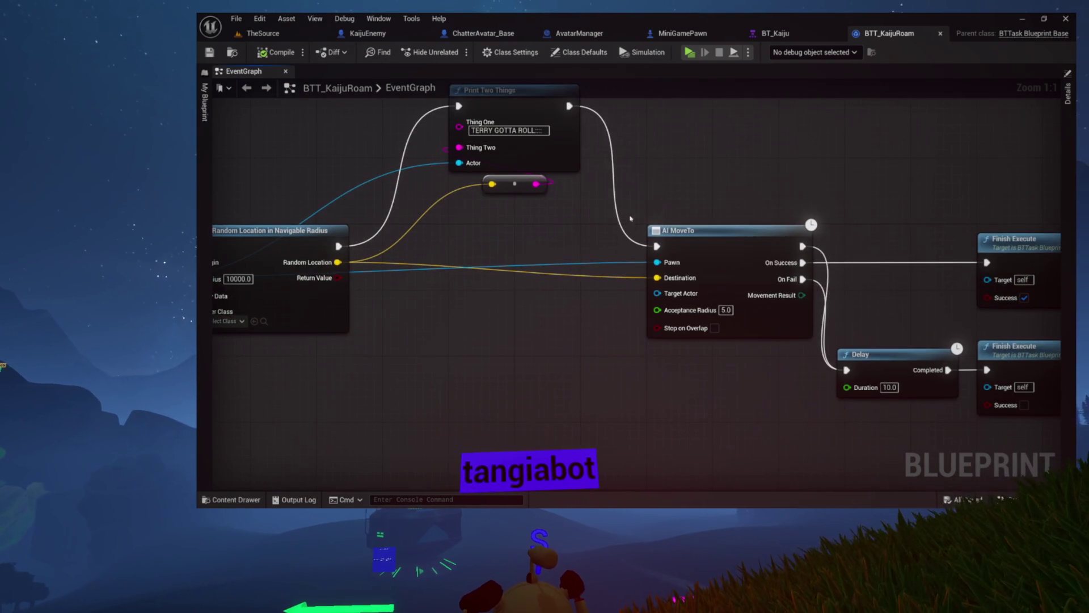
pyautogui.moveTo(703, 255)
pyautogui.mouseDown()
pyautogui.moveTo(622, 224)
pyautogui.moveTo(658, 233)
pyautogui.mouseUp()
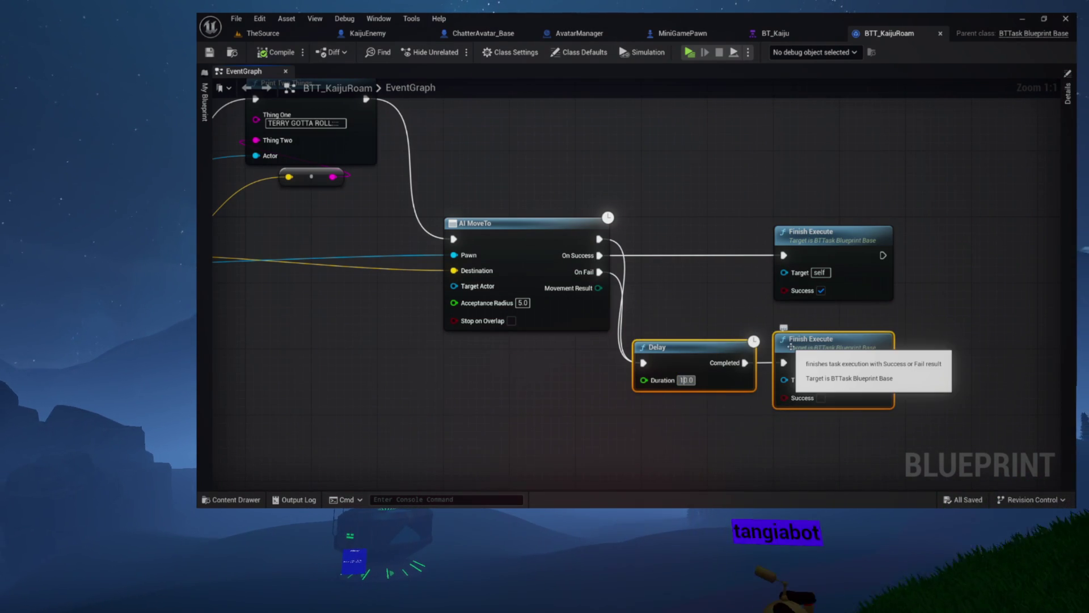
# - In BT_Kaiju, space the BTT_KaijuRoam and Task_Wait nodes apart and search for a 'wai' task
pyautogui.click(776, 32)
pyautogui.moveTo(453, 304); pyautogui.dragTo(586, 299)
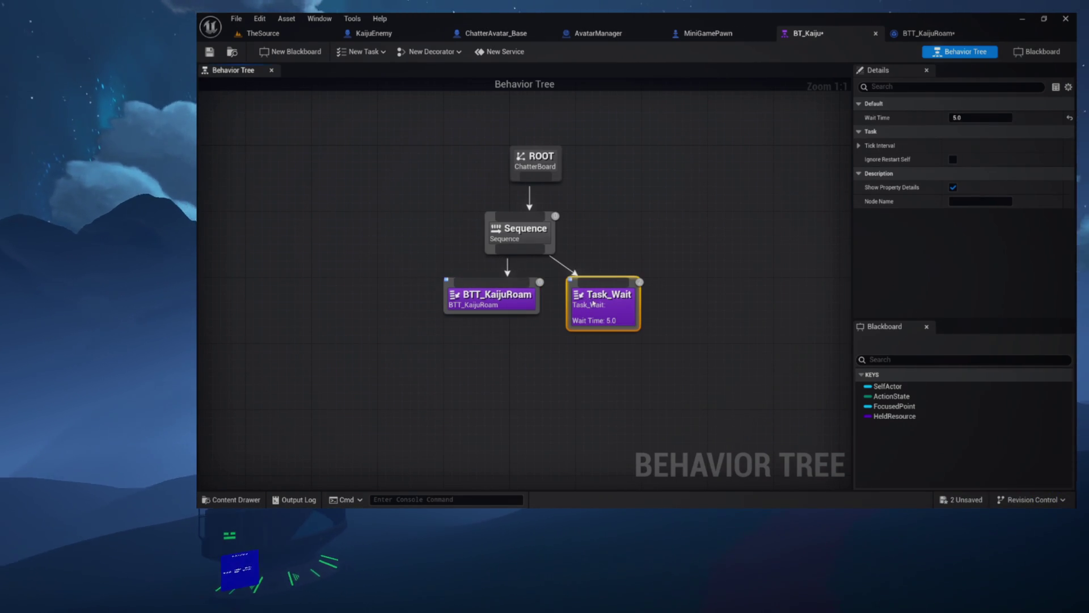
pyautogui.moveTo(482, 278)
pyautogui.mouseDown()
pyautogui.moveTo(499, 278)
pyautogui.moveTo(417, 282)
pyautogui.mouseUp()
pyautogui.write('wai')
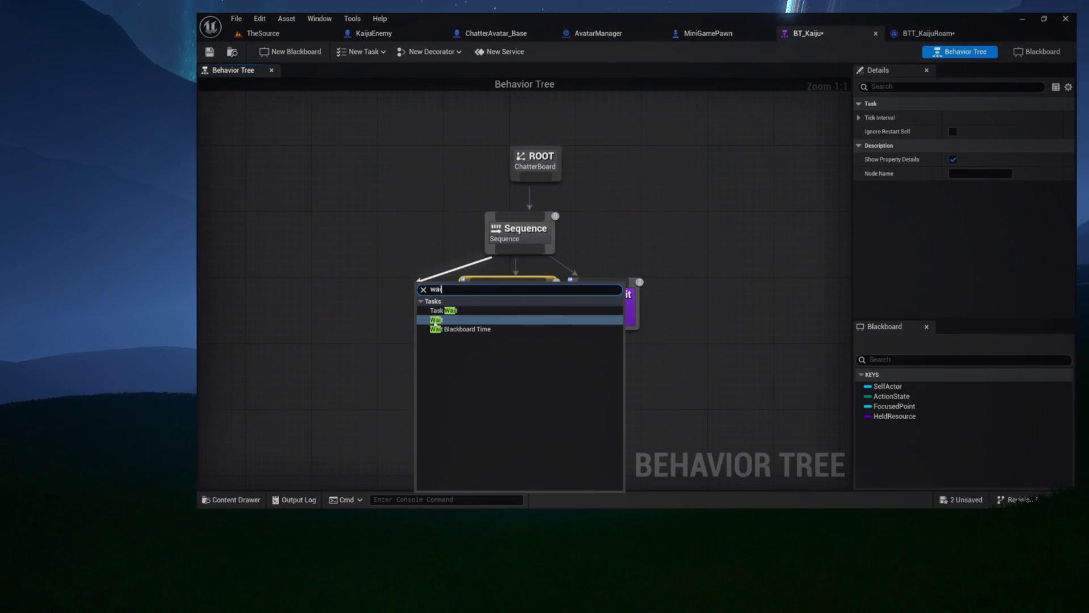
# - Add a Wait task under Sequence, check its graph, and save BT_Kaiju
pyautogui.click(436, 320)
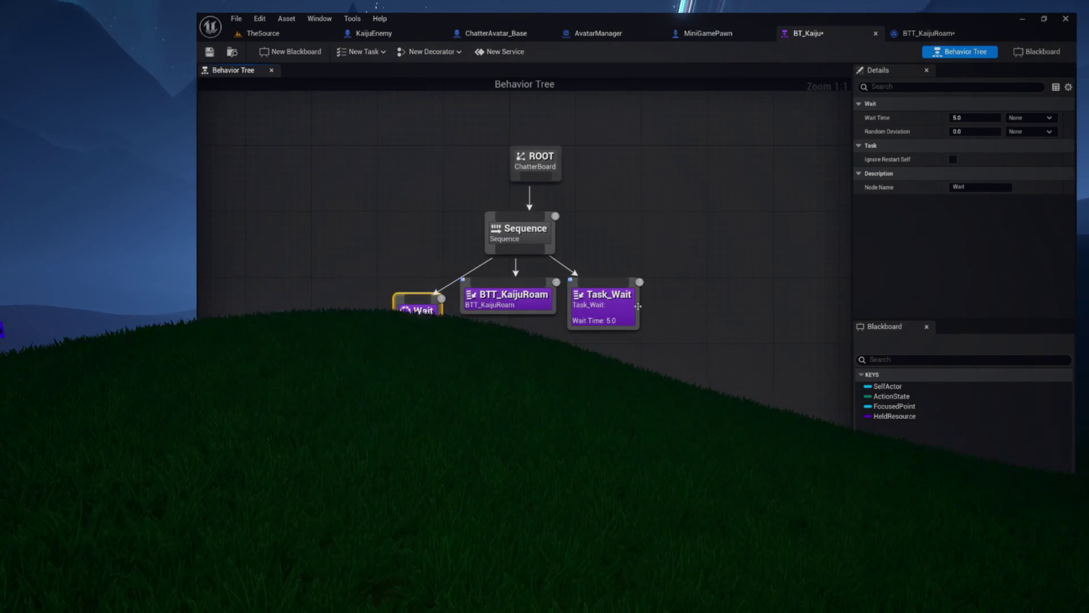
pyautogui.moveTo(569, 305); pyautogui.dragTo(608, 320)
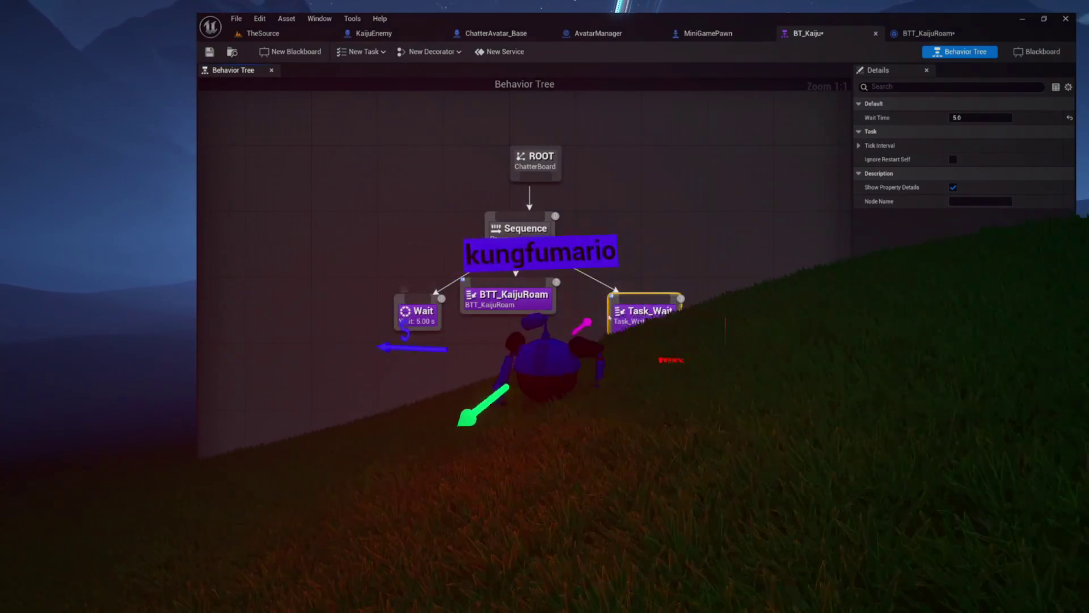
pyautogui.doubleClick(630, 312)
pyautogui.click(274, 193)
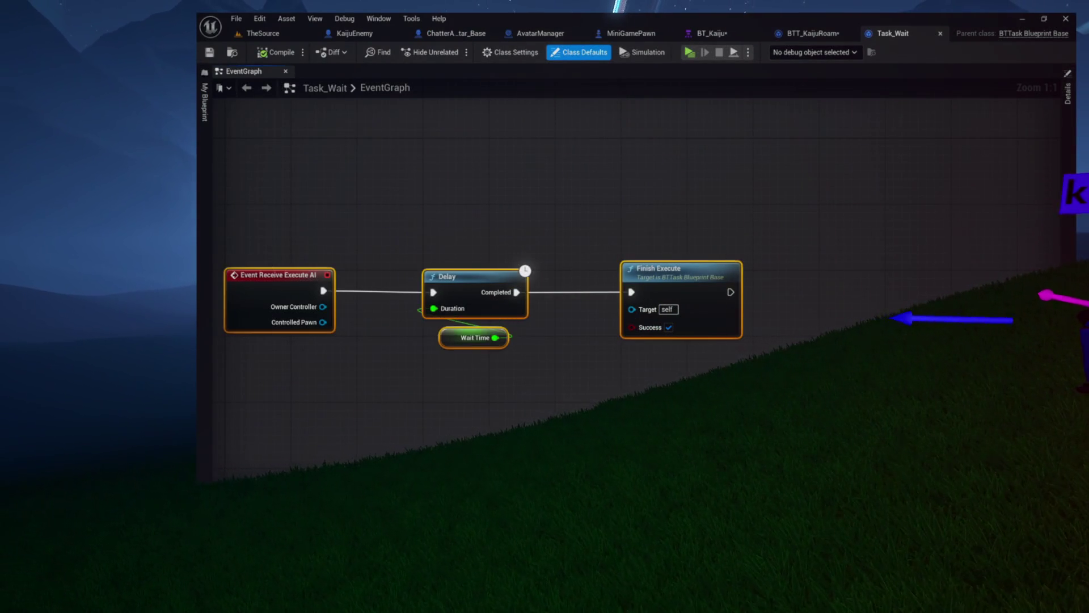
pyautogui.click(939, 34)
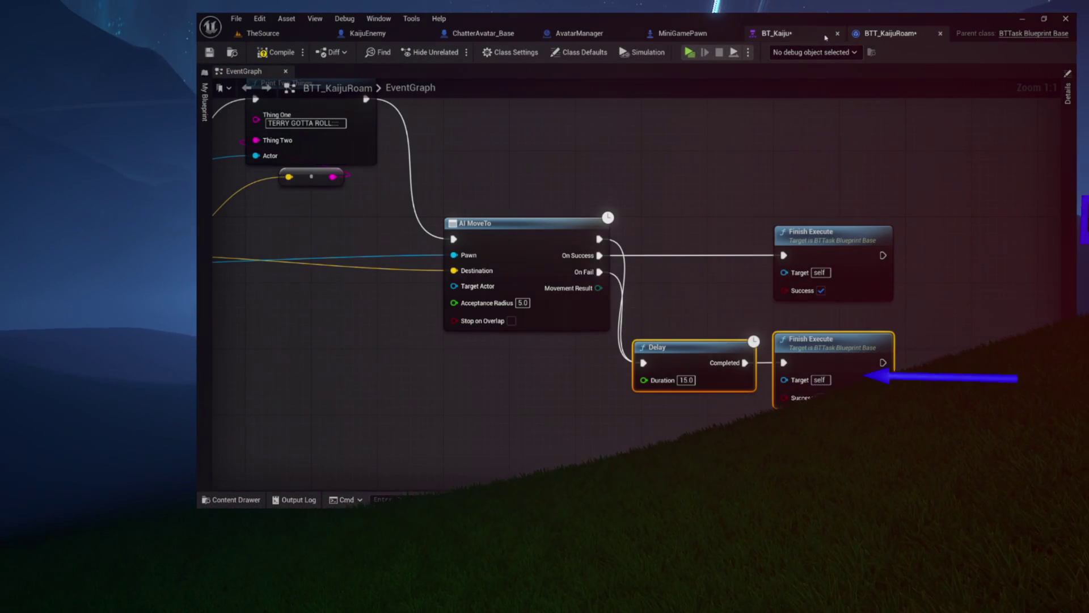
pyautogui.click(826, 37)
pyautogui.click(411, 306)
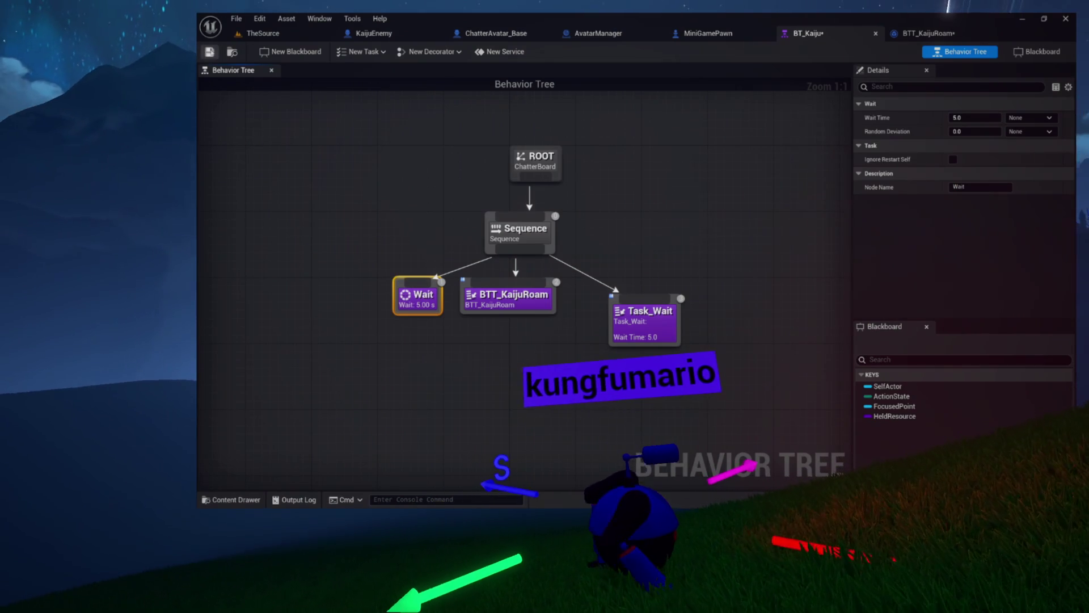
pyautogui.click(209, 51)
# - Line up Task_Wait beside BTT_KaijuRoam under the Sequence and recentre the tree
pyautogui.moveTo(450, 244); pyautogui.dragTo(523, 249)
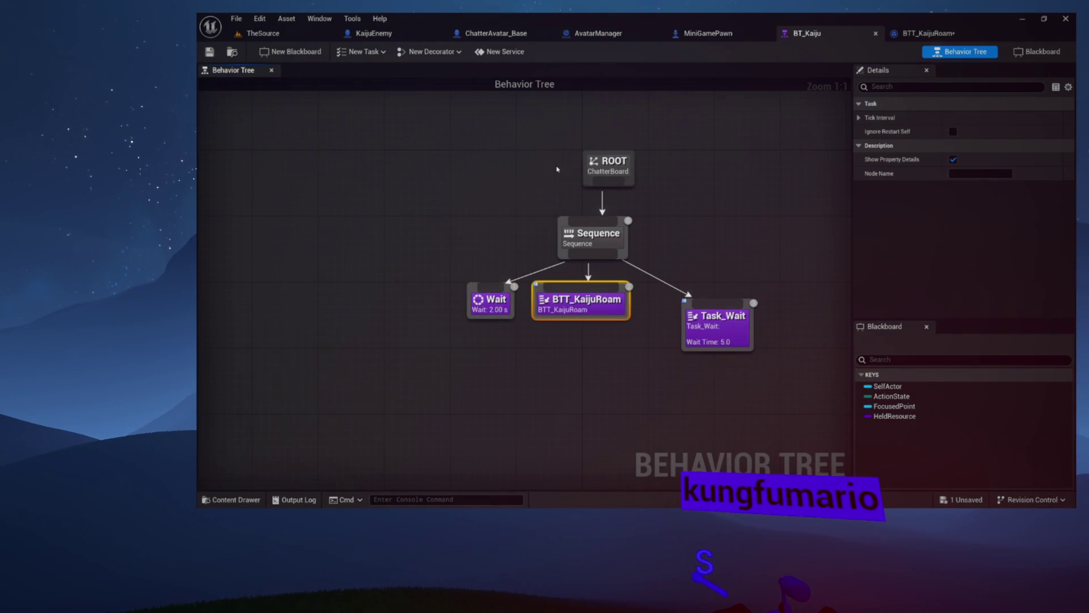
pyautogui.moveTo(564, 185); pyautogui.dragTo(601, 316)
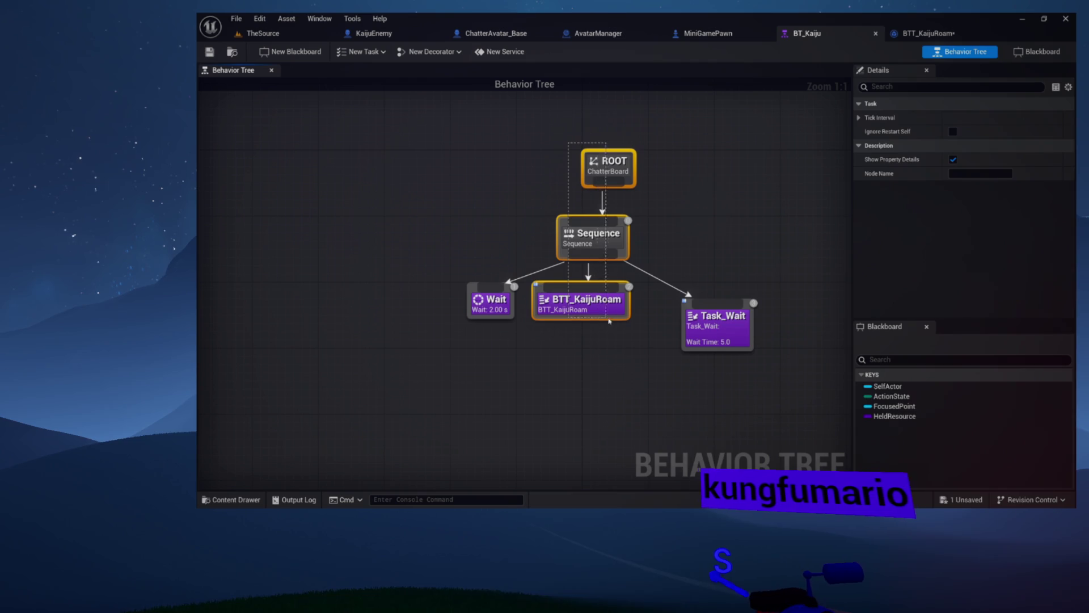
pyautogui.click(594, 306)
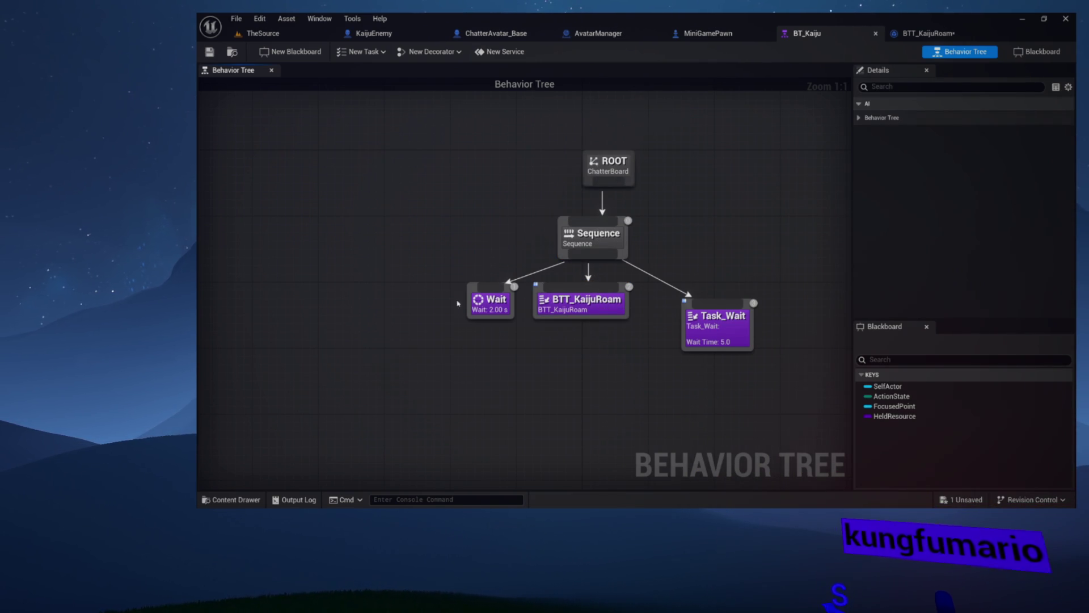
pyautogui.moveTo(639, 311); pyautogui.dragTo(635, 312)
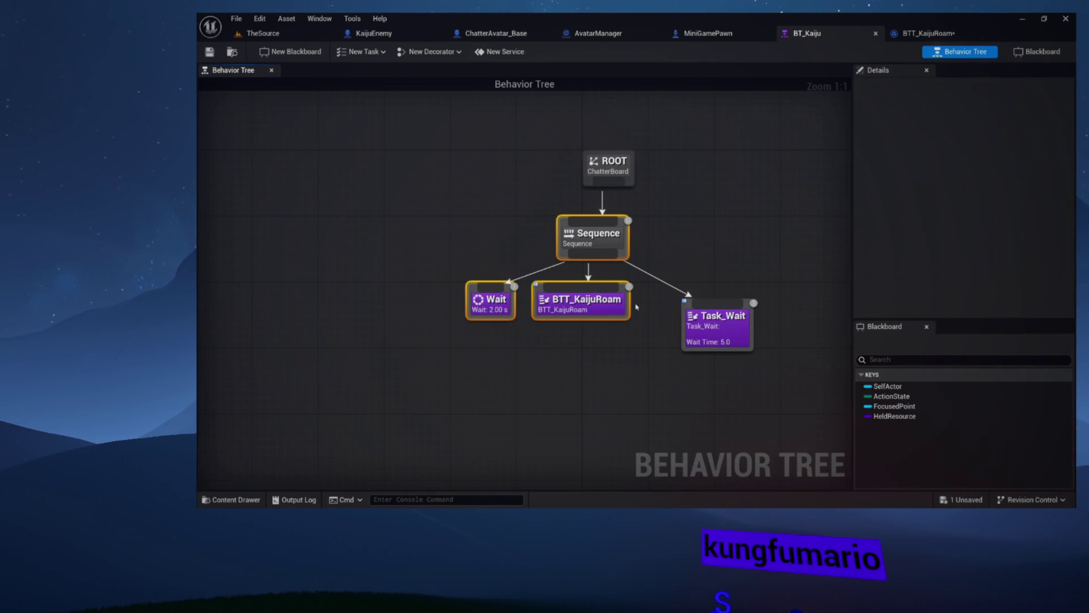
pyautogui.moveTo(504, 334); pyautogui.dragTo(497, 332)
pyautogui.click(550, 341)
pyautogui.moveTo(652, 321); pyautogui.dragTo(622, 301)
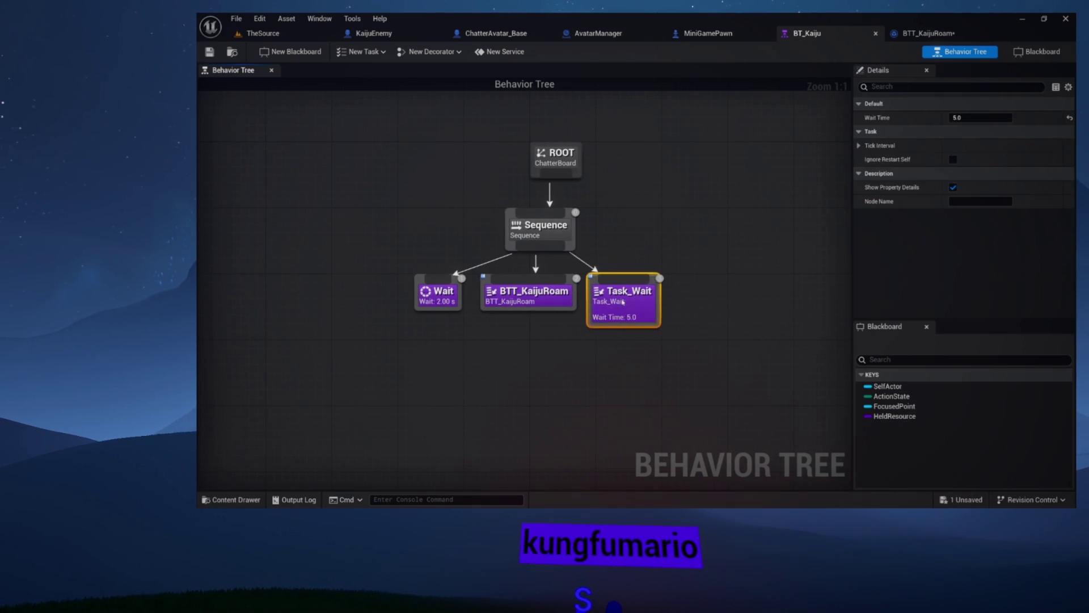
pyautogui.click(569, 382)
pyautogui.moveTo(570, 381); pyautogui.dragTo(515, 426)
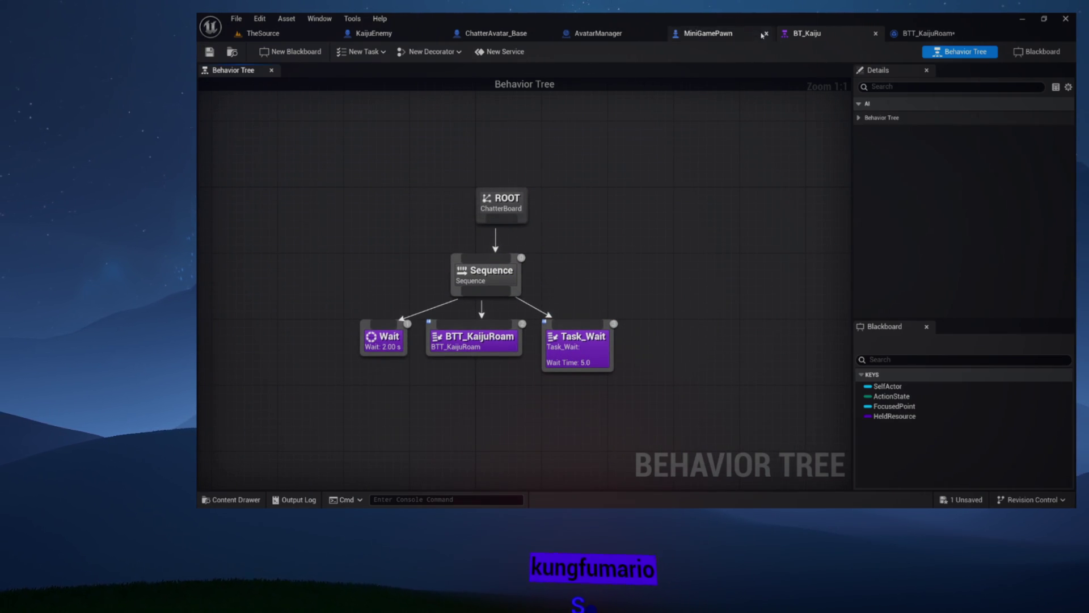
pyautogui.click(944, 34)
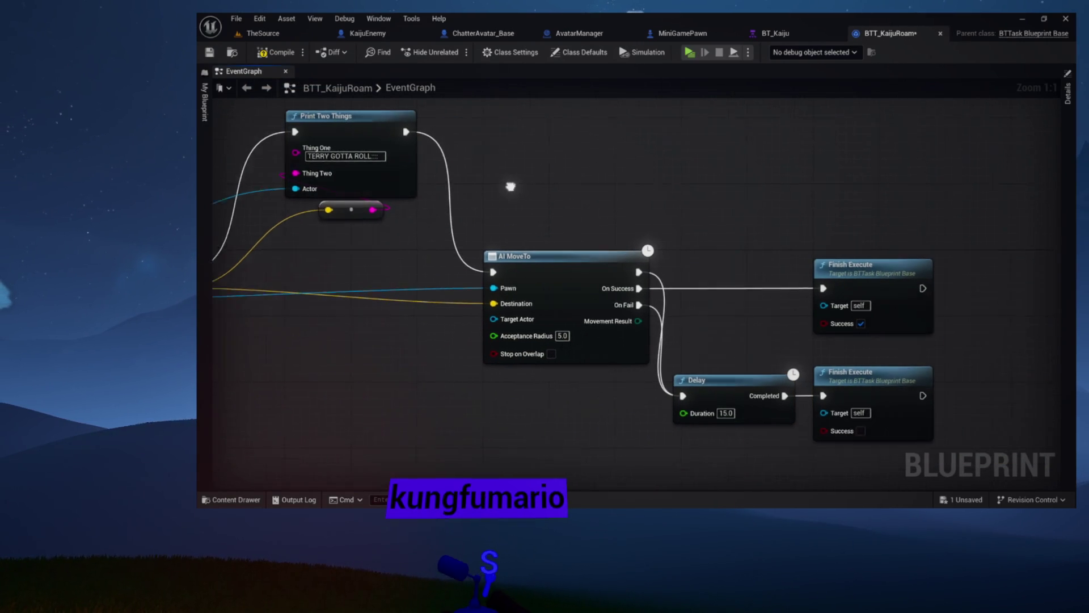
# - Move the failure Finish Execute right and insert a Print String after the Delay's Completed pin
pyautogui.moveTo(734, 336); pyautogui.dragTo(921, 354)
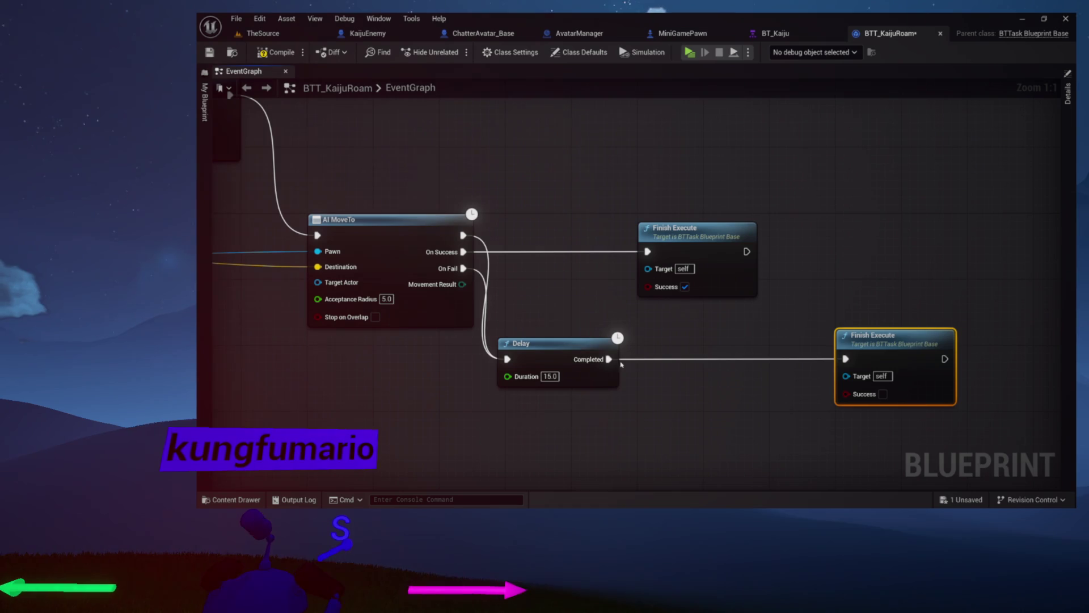
pyautogui.moveTo(609, 359); pyautogui.dragTo(658, 358)
pyautogui.write('print')
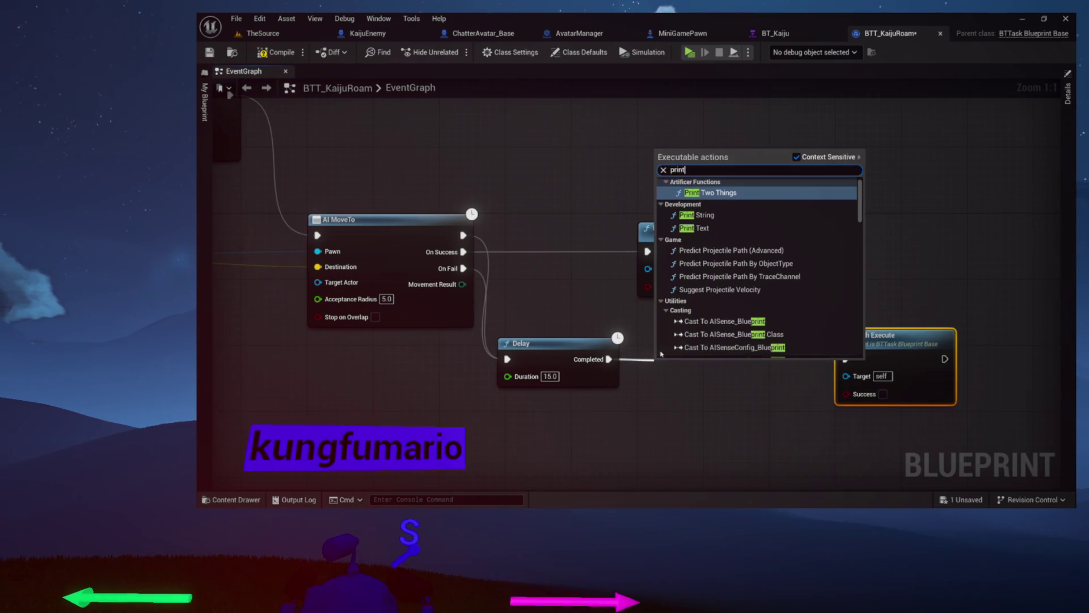
pyautogui.press('Down')
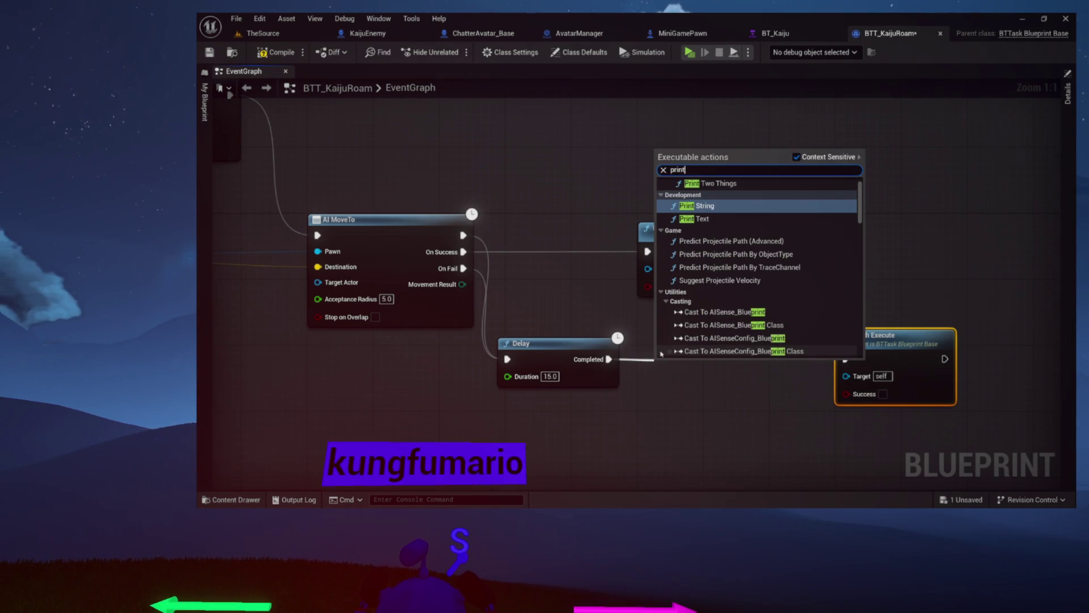
pyautogui.press('Return')
pyautogui.moveTo(676, 358); pyautogui.dragTo(684, 342)
pyautogui.moveTo(701, 400); pyautogui.dragTo(690, 343)
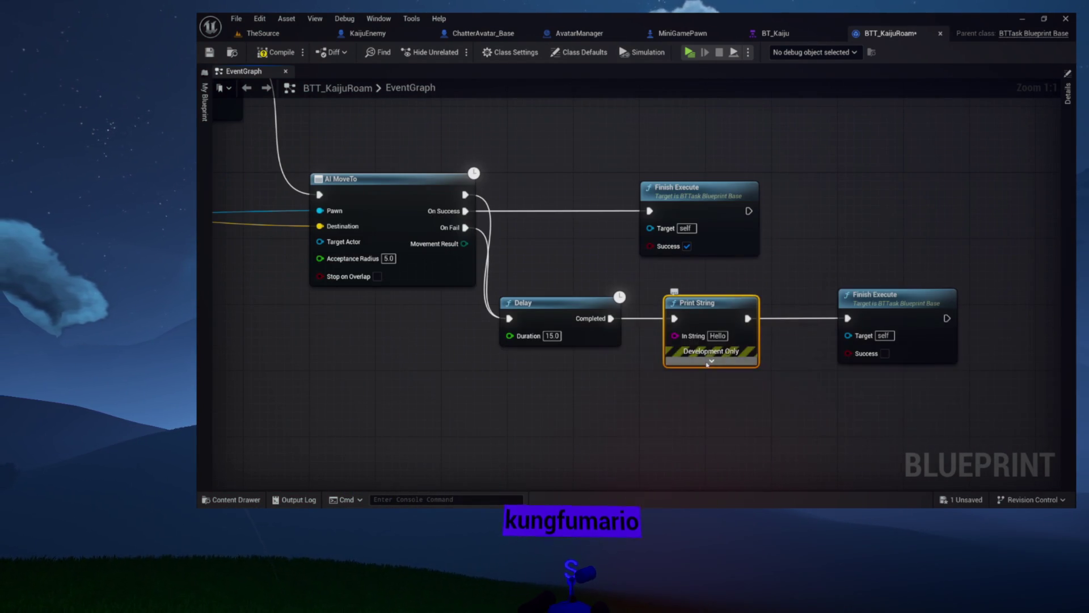
# - Set the Print String's text colour to orange
pyautogui.click(708, 363)
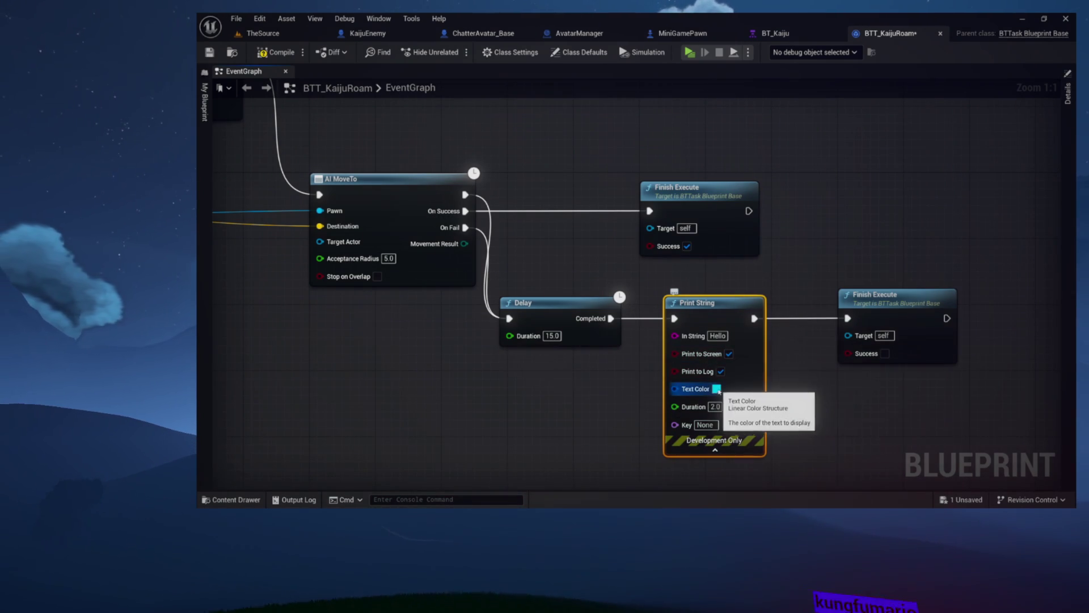
pyautogui.click(718, 389)
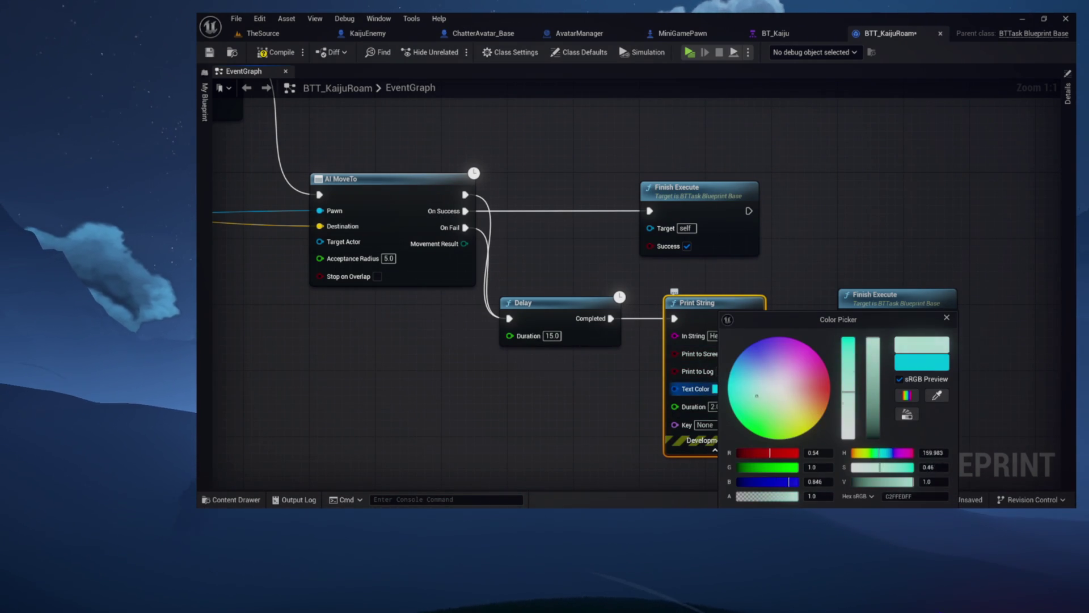
pyautogui.moveTo(754, 401)
pyautogui.mouseDown()
pyautogui.moveTo(817, 369)
pyautogui.moveTo(829, 400)
pyautogui.mouseUp()
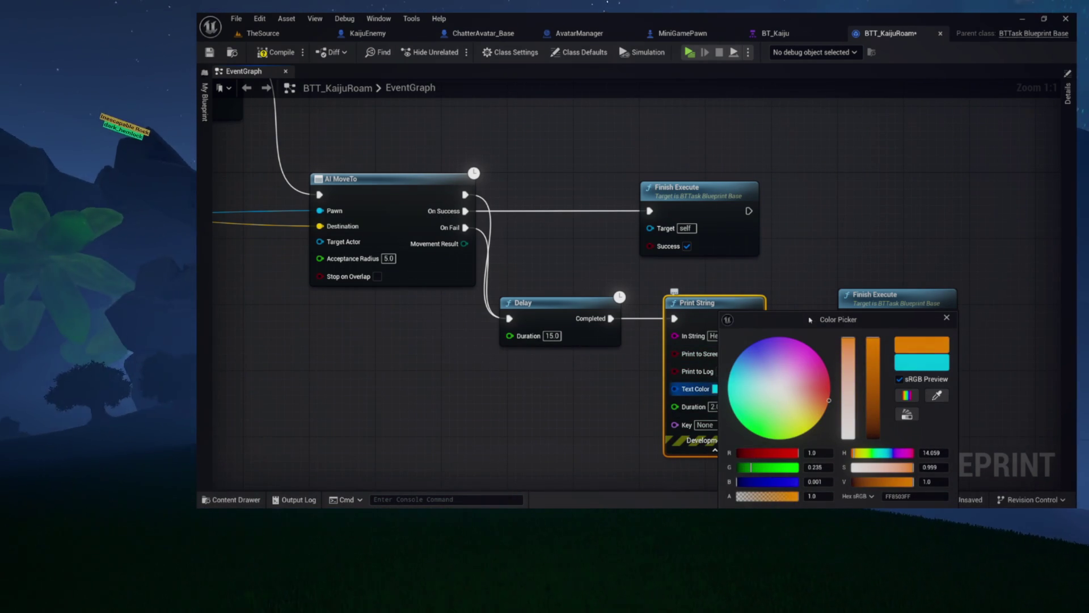
pyautogui.moveTo(811, 320); pyautogui.dragTo(800, 183)
pyautogui.click(854, 408)
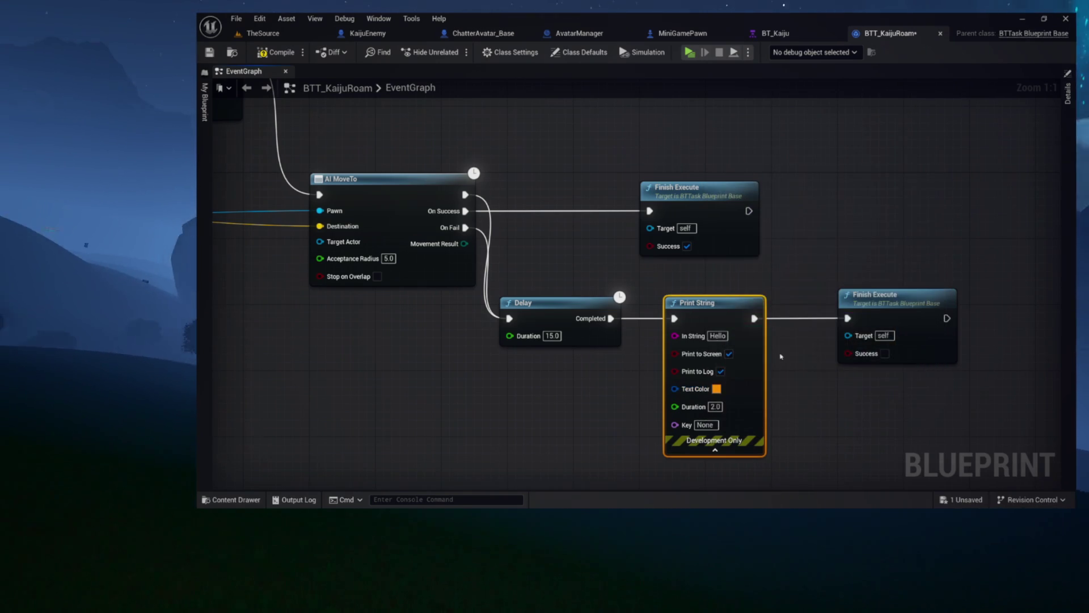
pyautogui.moveTo(781, 356); pyautogui.dragTo(854, 319)
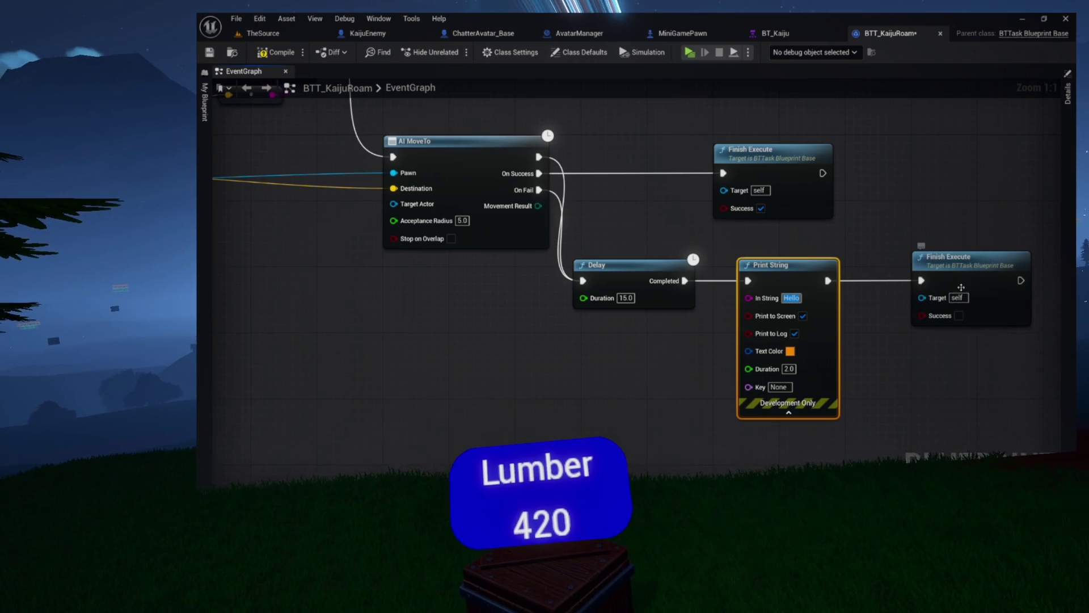
pyautogui.moveTo(861, 283); pyautogui.dragTo(774, 282)
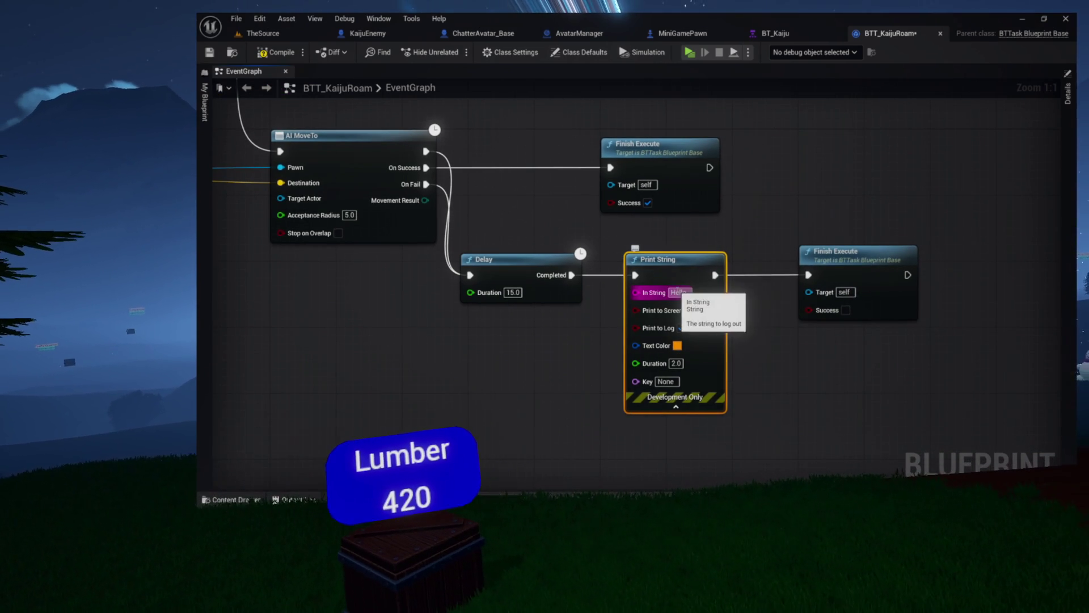
# - Change the Print String's message from Hello to MOVEMENT FAIL
pyautogui.click(680, 293)
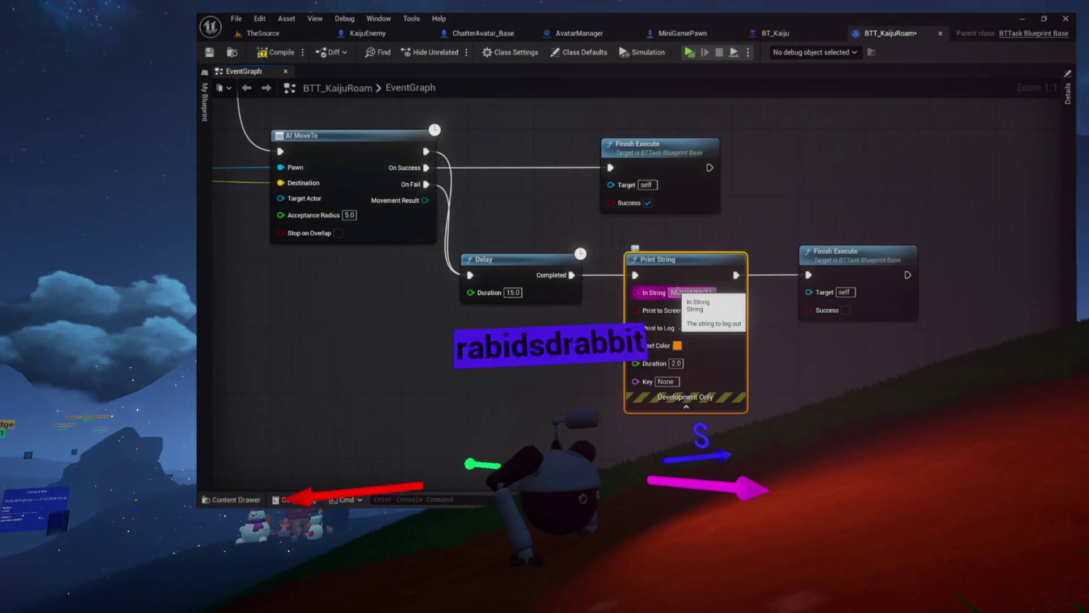
pyautogui.hotkey('shift', 'Return')
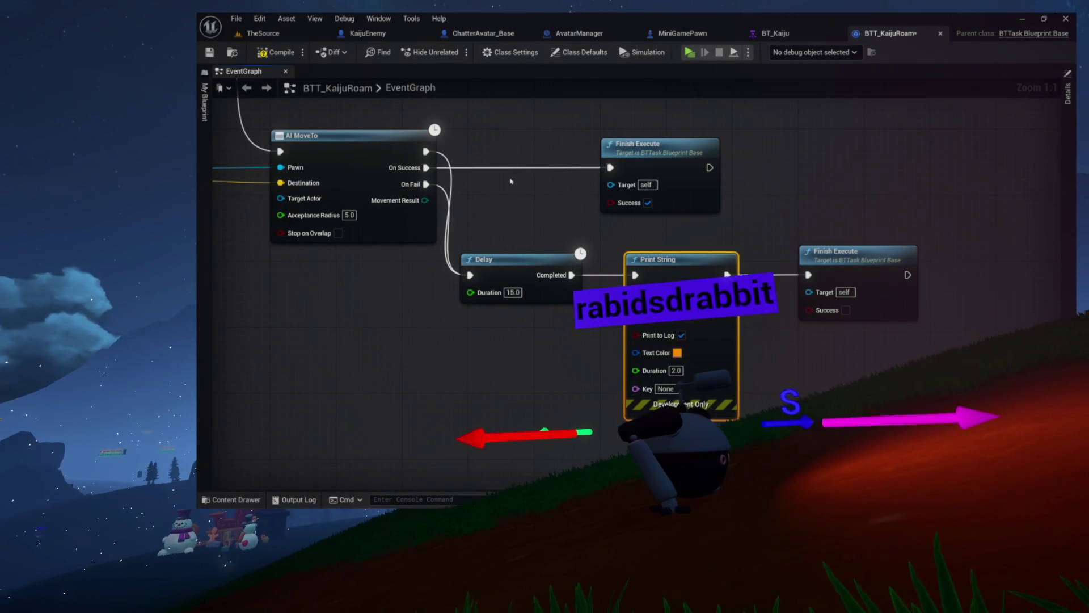
pyautogui.click(531, 219)
pyautogui.moveTo(530, 219); pyautogui.dragTo(560, 235)
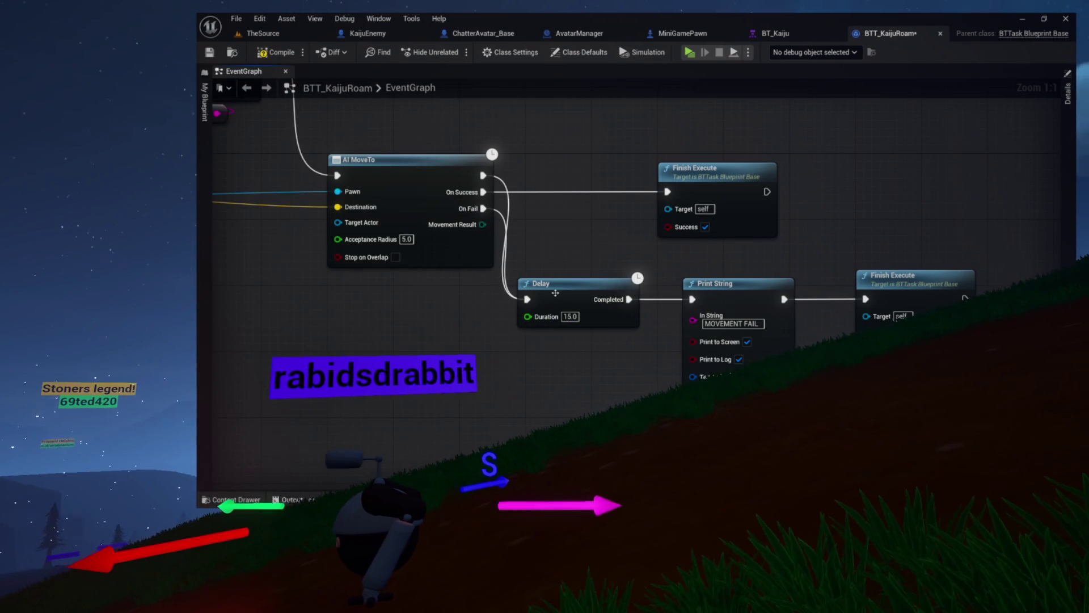
# - Lift the Delay and Print String nodes to the top and reposition Finish Execute
pyautogui.moveTo(599, 288); pyautogui.dragTo(607, 340)
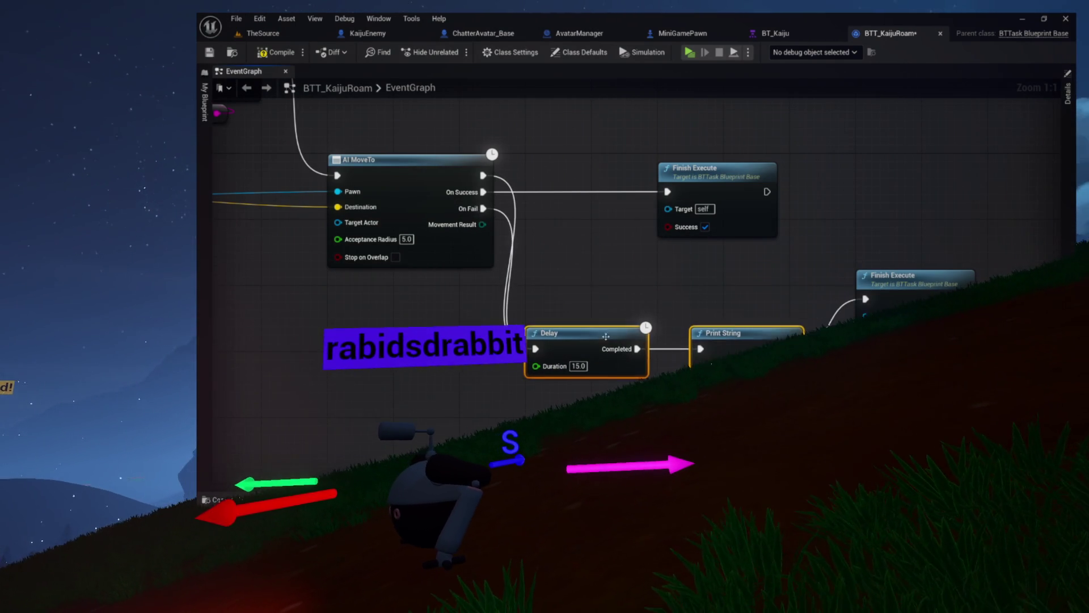
pyautogui.moveTo(596, 279); pyautogui.dragTo(588, 342)
pyautogui.moveTo(535, 399); pyautogui.dragTo(533, 455)
pyautogui.moveTo(594, 440); pyautogui.dragTo(644, 168)
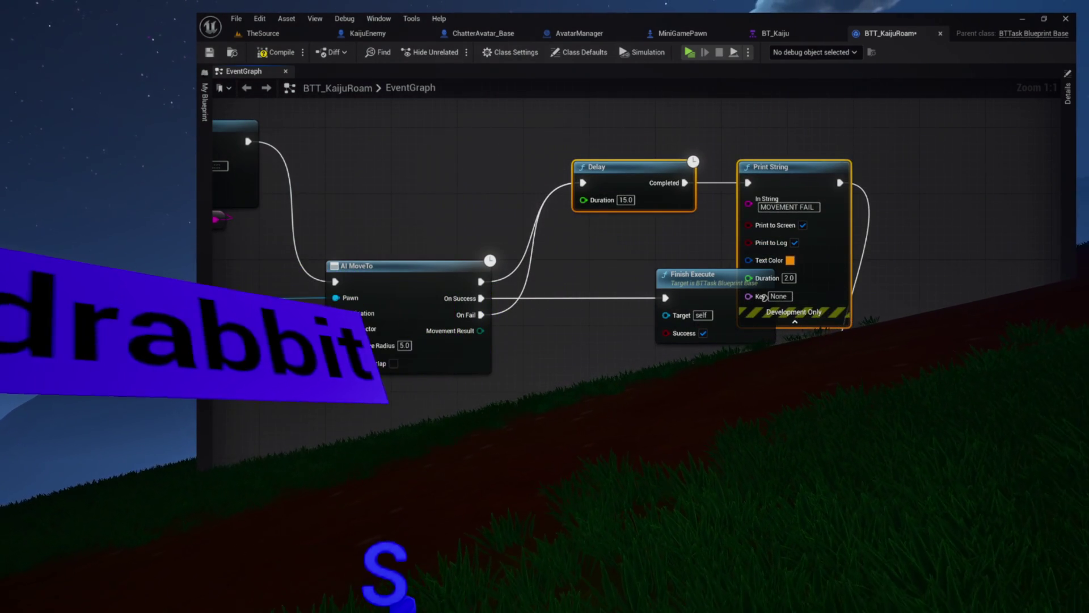
pyautogui.moveTo(950, 230); pyautogui.dragTo(939, 158)
pyautogui.moveTo(921, 229)
pyautogui.mouseDown()
pyautogui.moveTo(890, 147)
pyautogui.moveTo(853, 198)
pyautogui.mouseUp()
pyautogui.moveTo(879, 126)
pyautogui.mouseDown()
pyautogui.moveTo(870, 288)
pyautogui.moveTo(839, 208)
pyautogui.moveTo(838, 259)
pyautogui.moveTo(987, 276)
pyautogui.mouseUp()
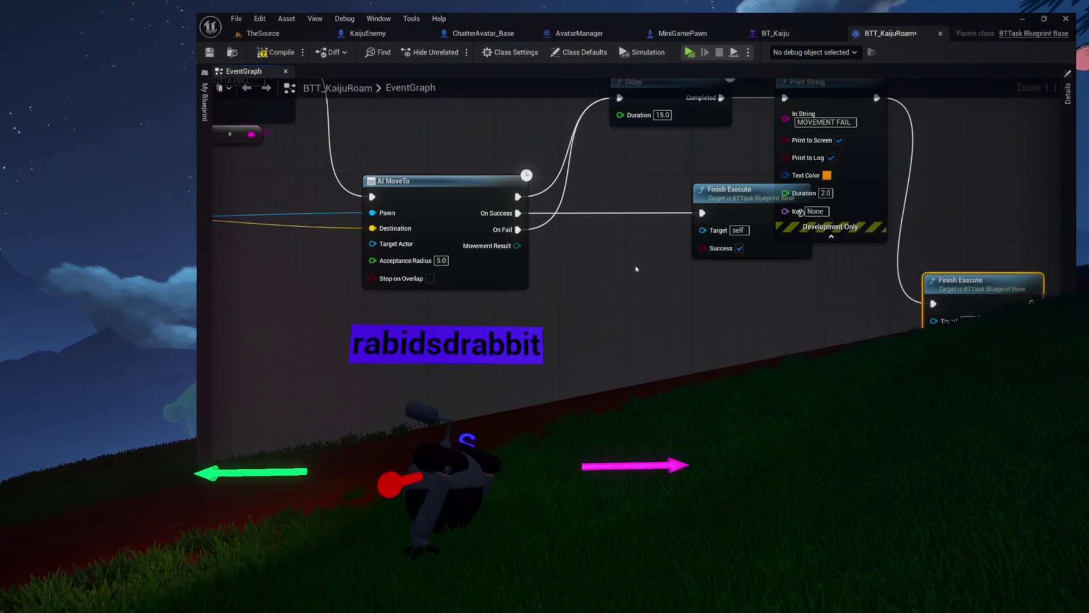
pyautogui.moveTo(568, 266); pyautogui.dragTo(488, 259)
pyautogui.moveTo(437, 219); pyautogui.dragTo(544, 283)
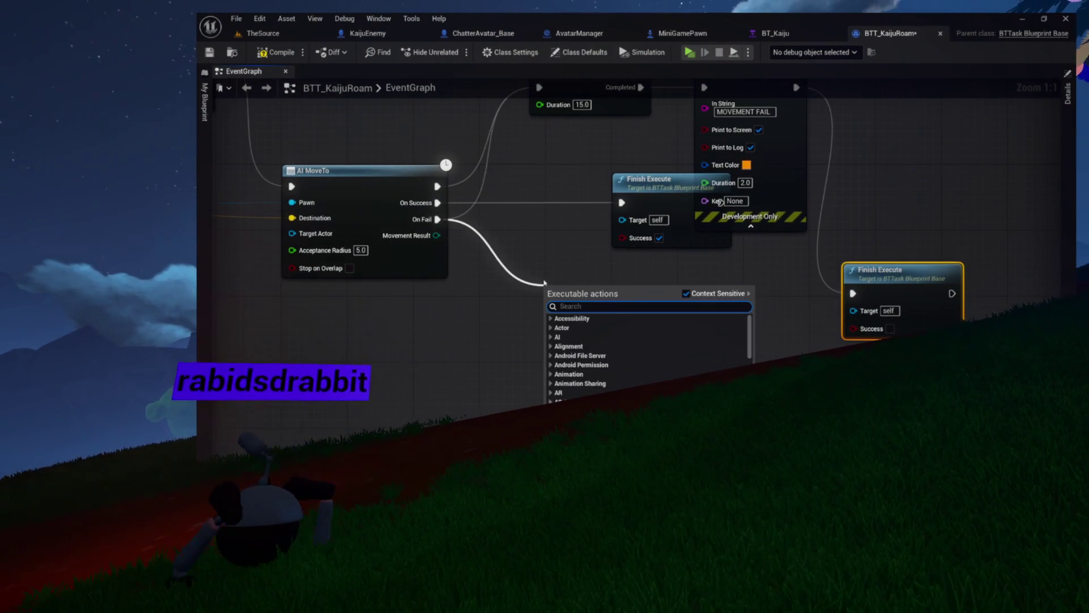
# - Add a Print String on the On Fail path and connect it to Finish Execute
pyautogui.write('print string')
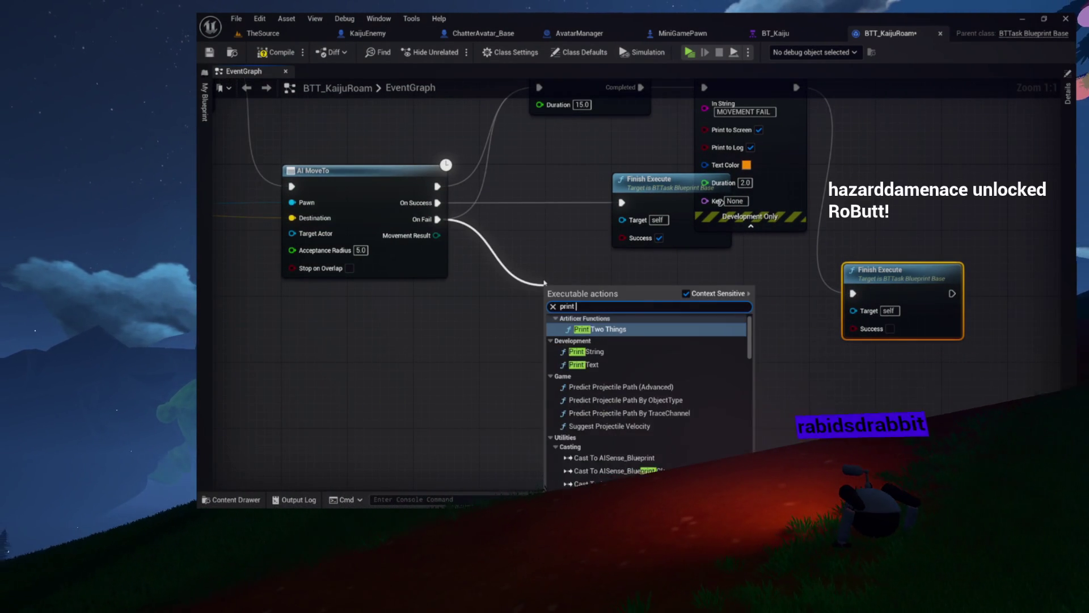
pyautogui.press('Return')
pyautogui.moveTo(620, 302); pyautogui.dragTo(621, 308)
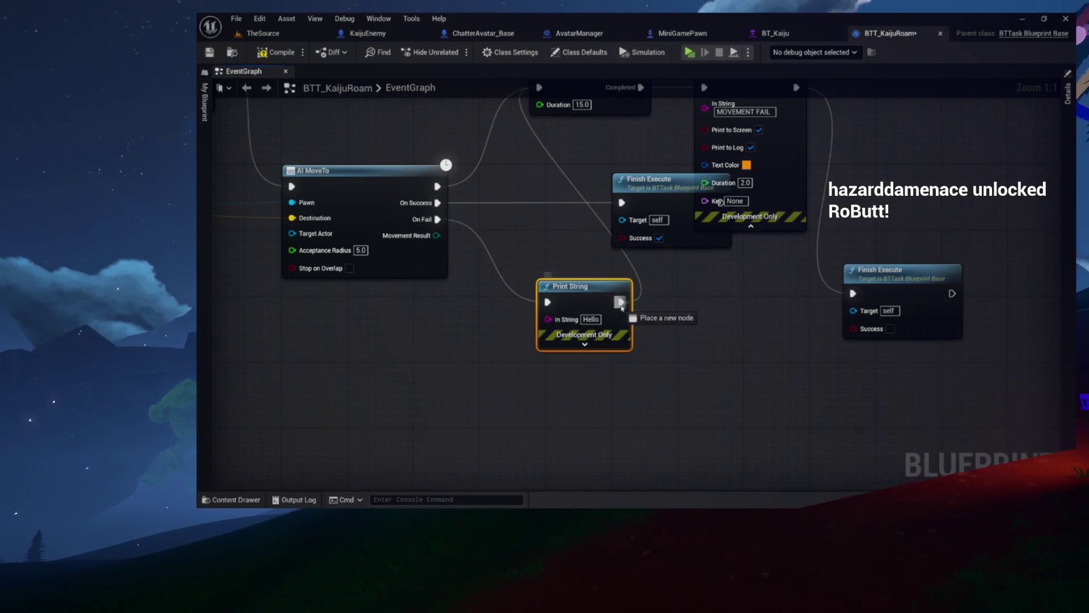
pyautogui.moveTo(855, 293); pyautogui.dragTo(905, 302)
pyautogui.moveTo(573, 291); pyautogui.dragTo(579, 298)
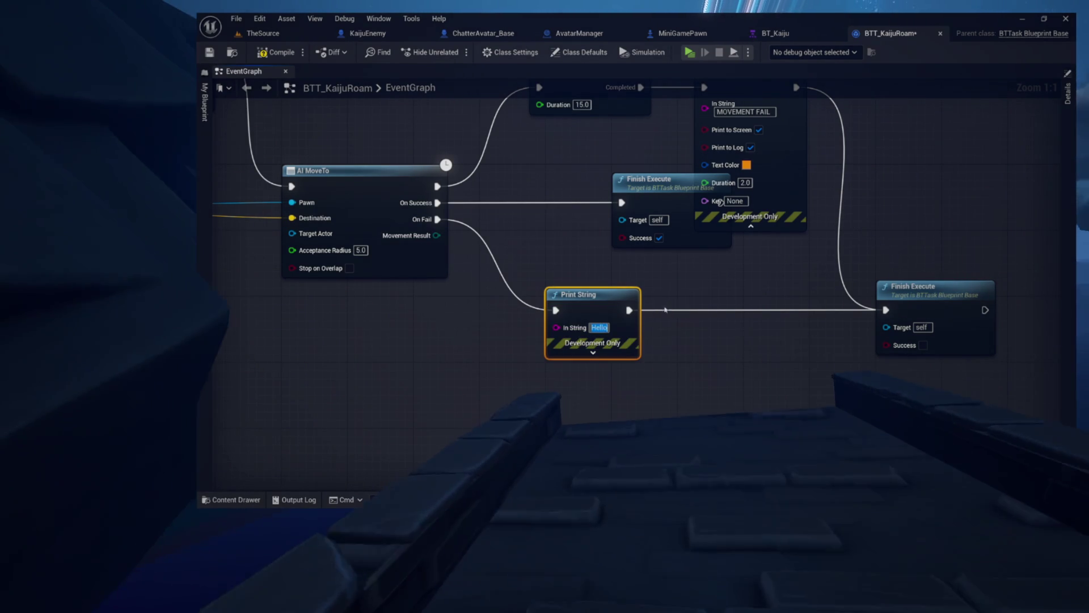
# - Insert a Delay after the new Print String and set its message to NAV FAIL
pyautogui.moveTo(633, 310); pyautogui.dragTo(700, 324)
pyautogui.write('delay')
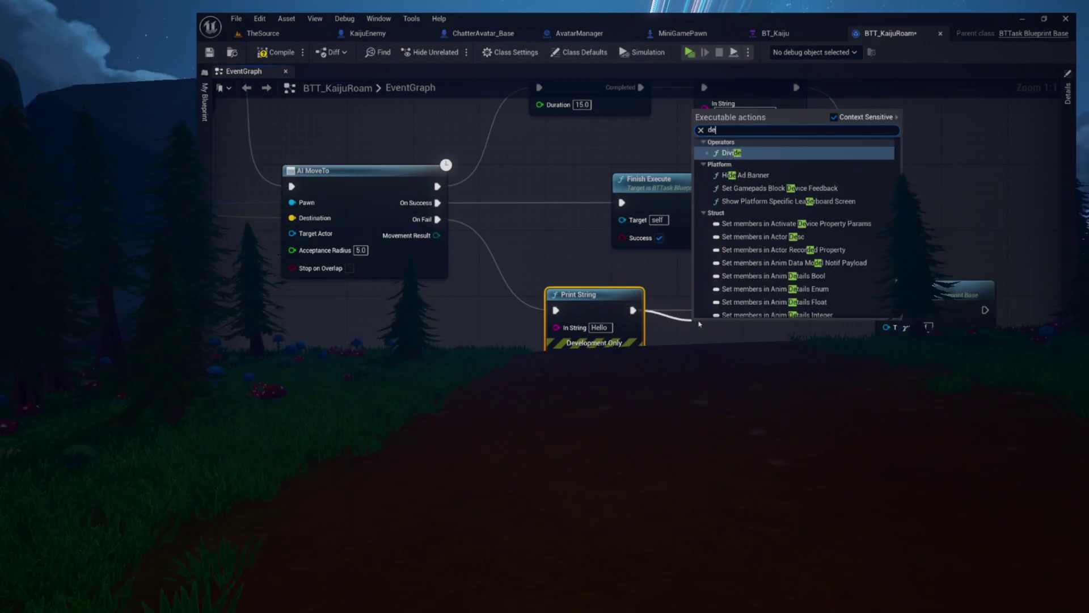
pyautogui.press('Return')
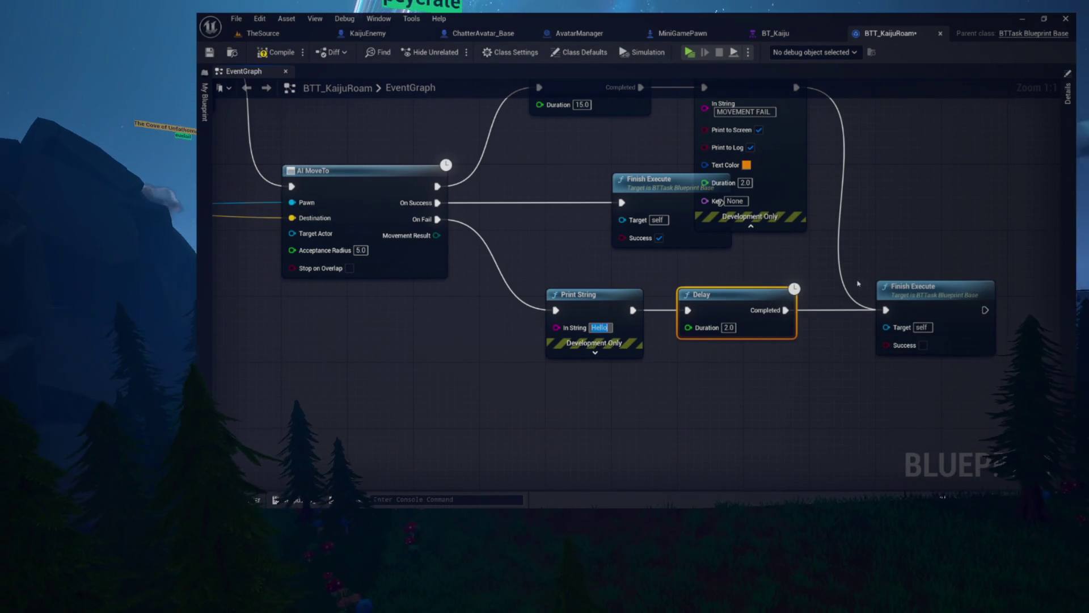
pyautogui.write('NAV FIAL')
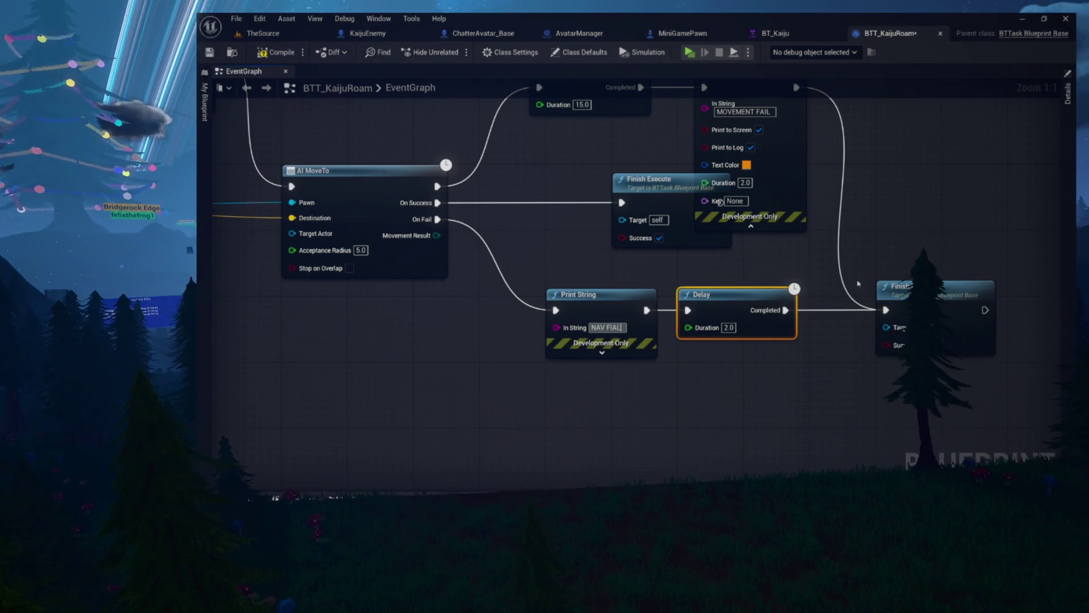
pyautogui.press('Return')
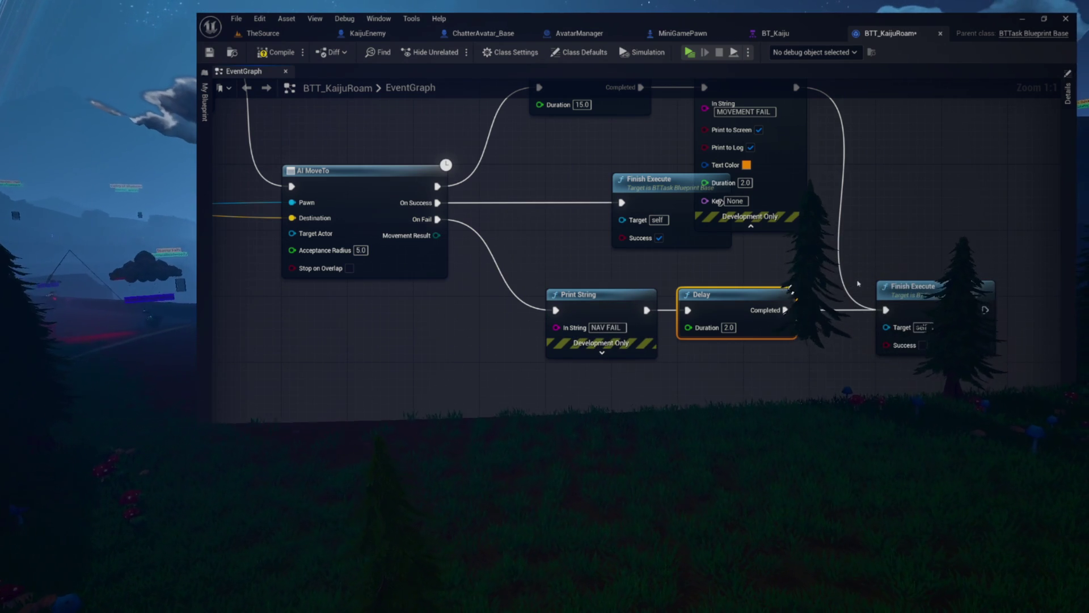
# - Replace the word FAIL in the upper timeout message so it reads MOVEMENT TIMEOUT
pyautogui.moveTo(755, 195)
pyautogui.mouseDown()
pyautogui.moveTo(723, 261)
pyautogui.moveTo(708, 196)
pyautogui.moveTo(748, 130)
pyautogui.mouseUp()
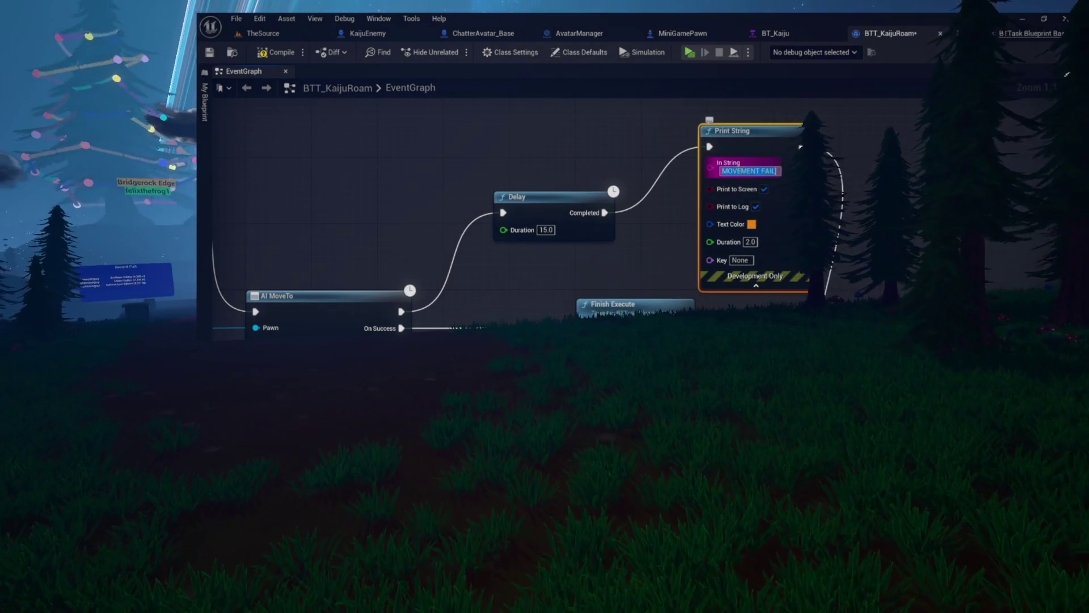
pyautogui.doubleClick(768, 171)
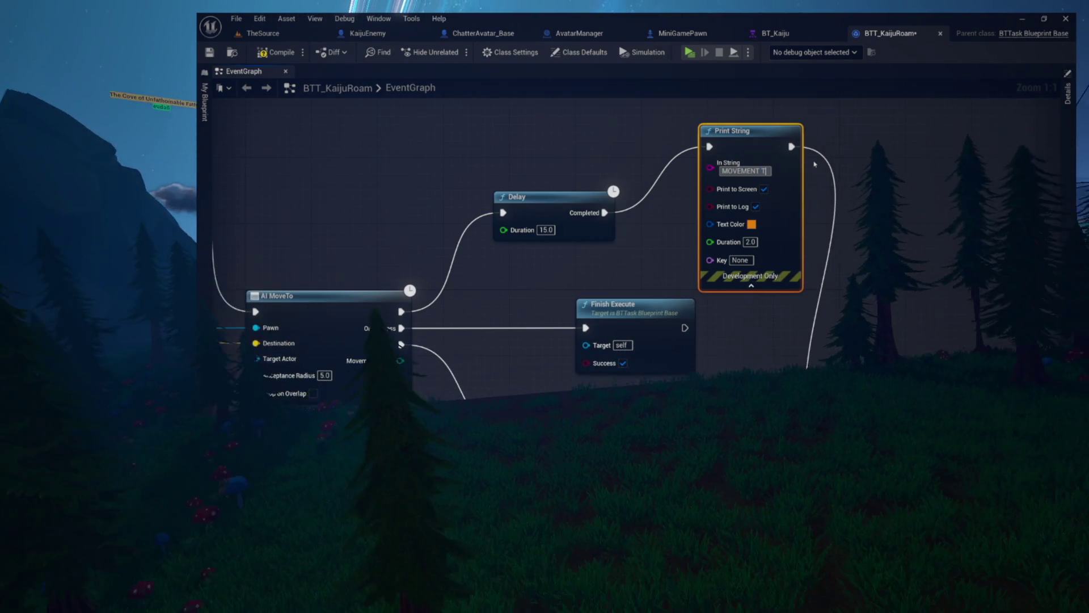
pyautogui.write('SUCCESS')
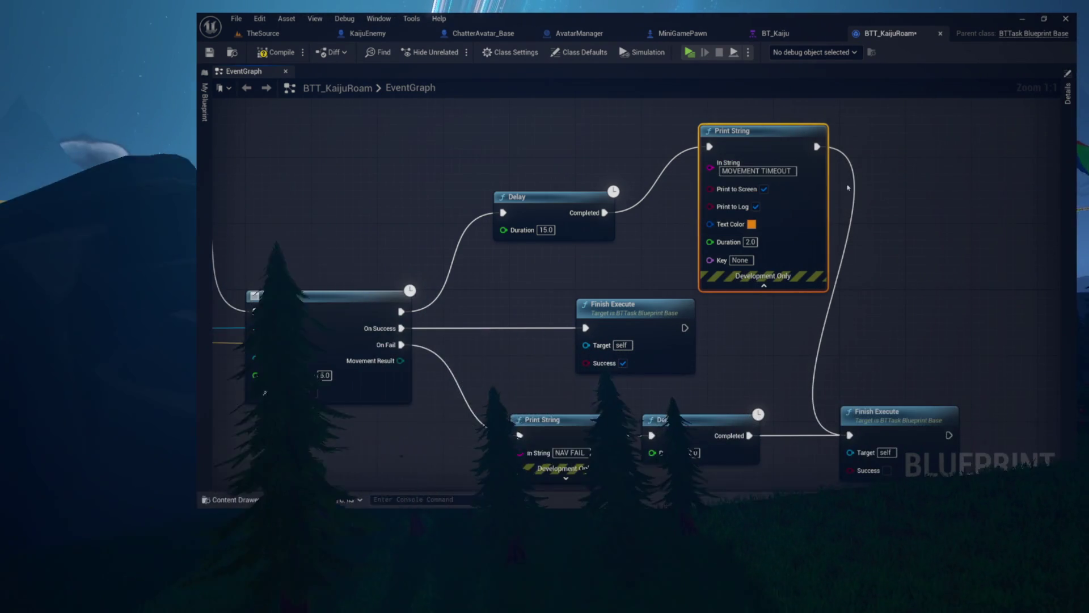
# - Set the MOVEMENT TIMEOUT message's Duration to 5.0
pyautogui.moveTo(726, 159)
pyautogui.mouseDown()
pyautogui.moveTo(743, 188)
pyautogui.moveTo(739, 220)
pyautogui.mouseUp()
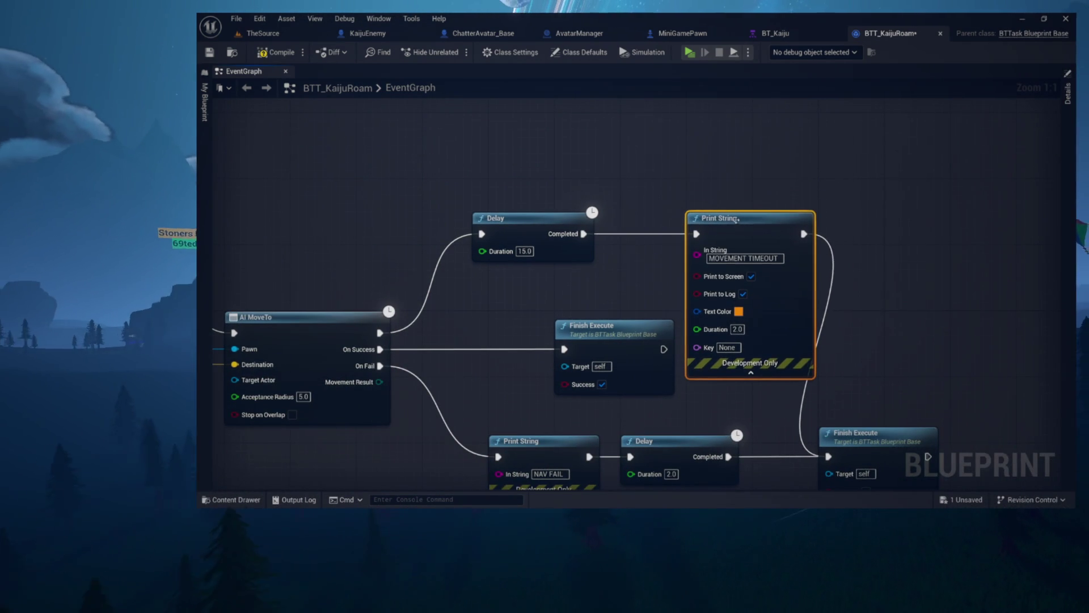
pyautogui.click(751, 372)
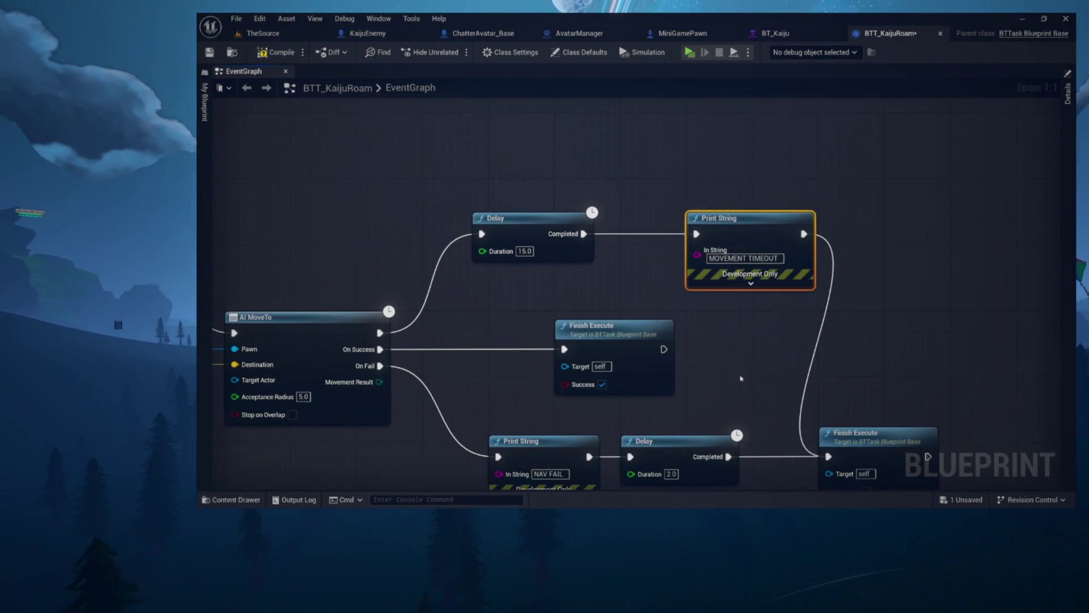
pyautogui.click(750, 287)
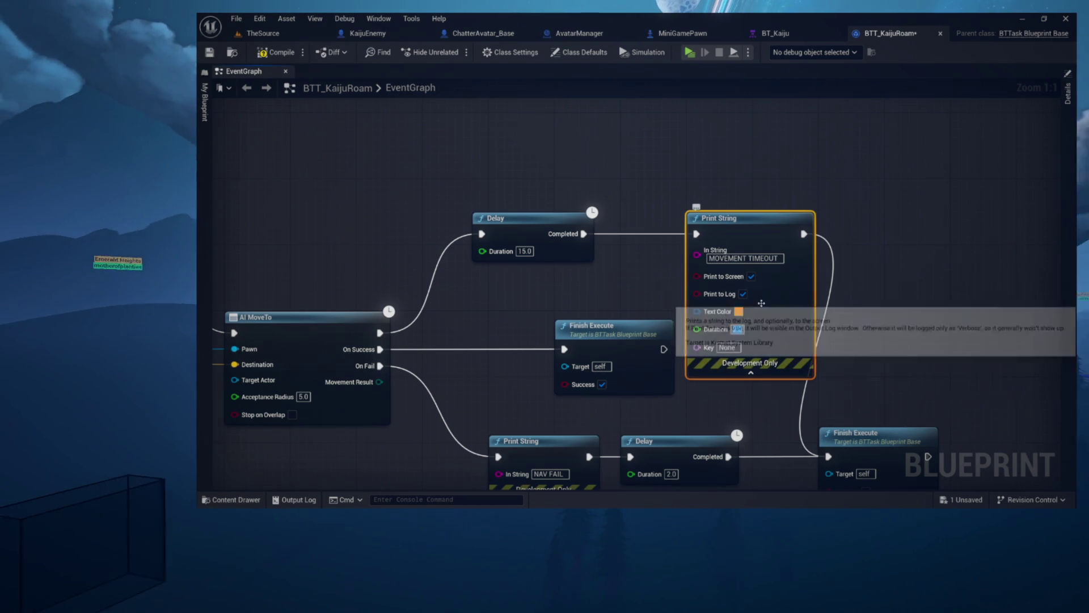
pyautogui.write('5.0')
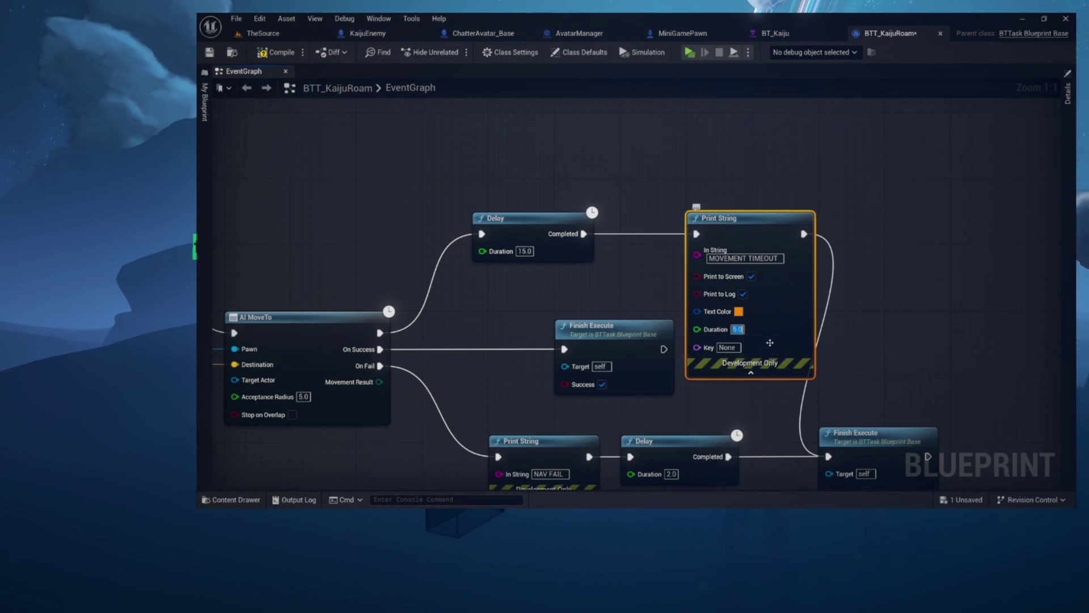
pyautogui.click(767, 372)
pyautogui.moveTo(767, 377); pyautogui.dragTo(771, 212)
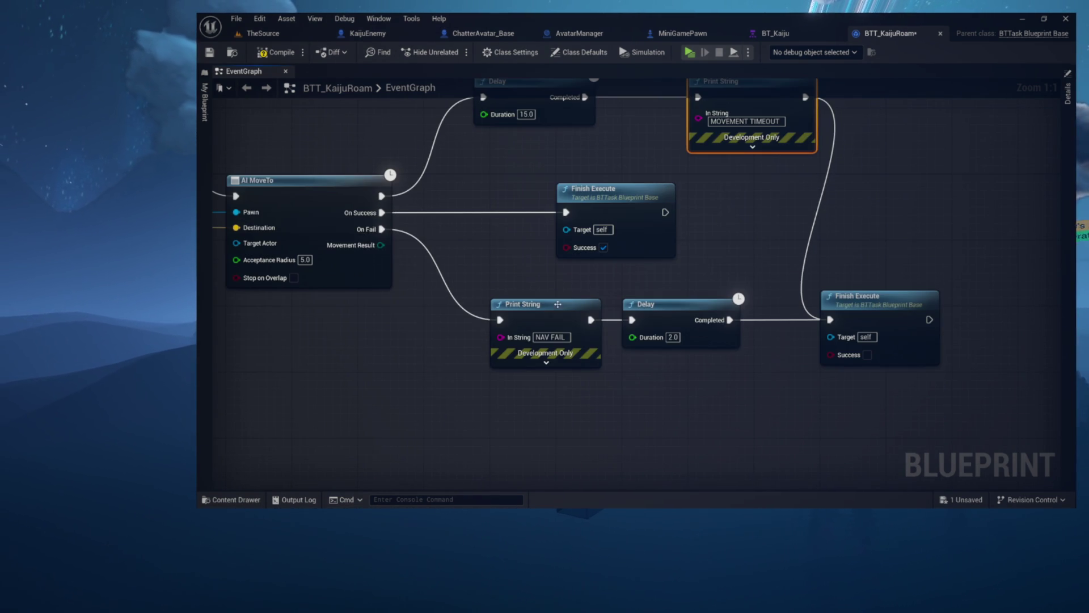
# - Make the NAV FAIL message print in yellow
pyautogui.moveTo(637, 364); pyautogui.dragTo(637, 364)
pyautogui.moveTo(605, 343); pyautogui.dragTo(587, 284)
pyautogui.click(559, 297)
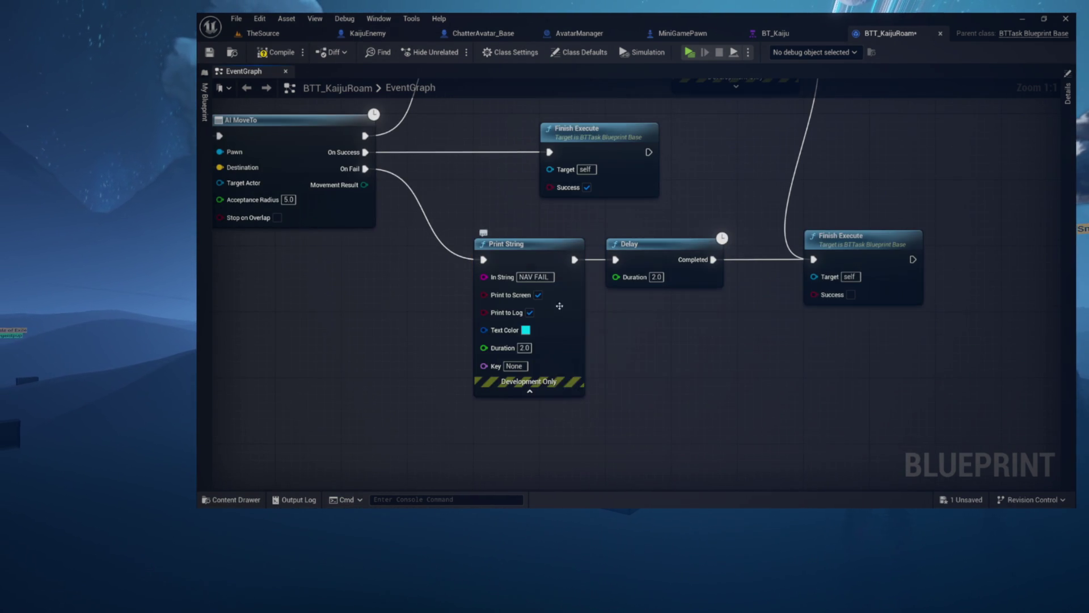
pyautogui.click(525, 330)
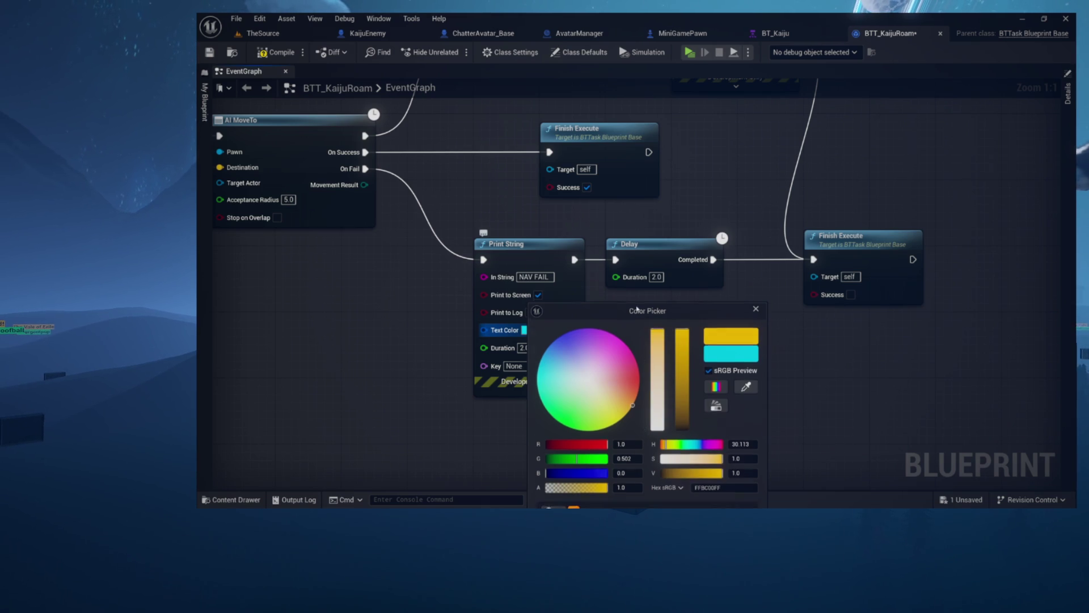
pyautogui.click(702, 377)
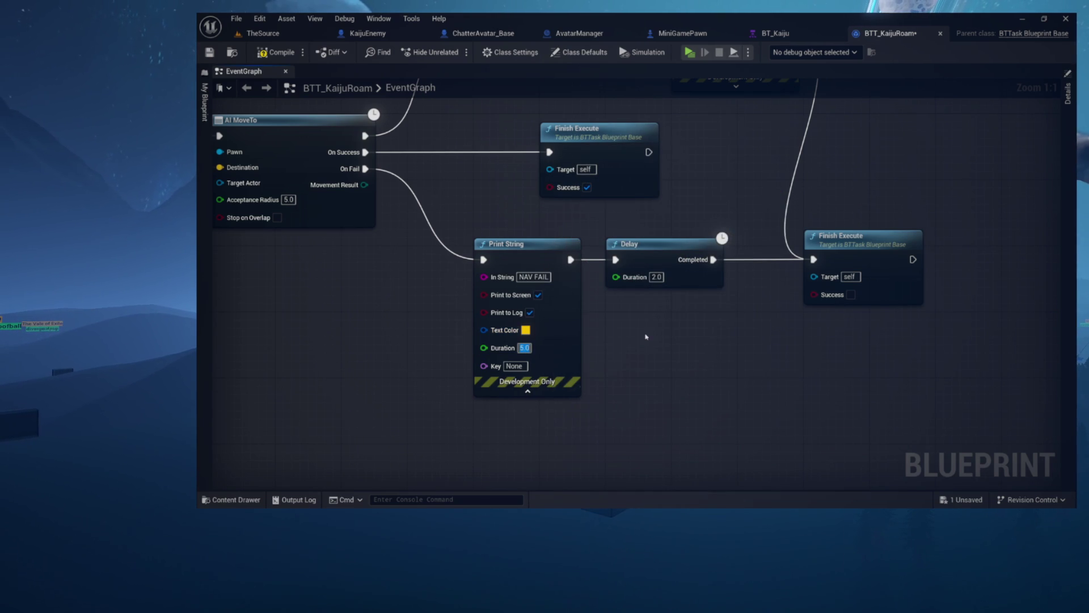
pyautogui.moveTo(358, 116); pyautogui.dragTo(453, 190)
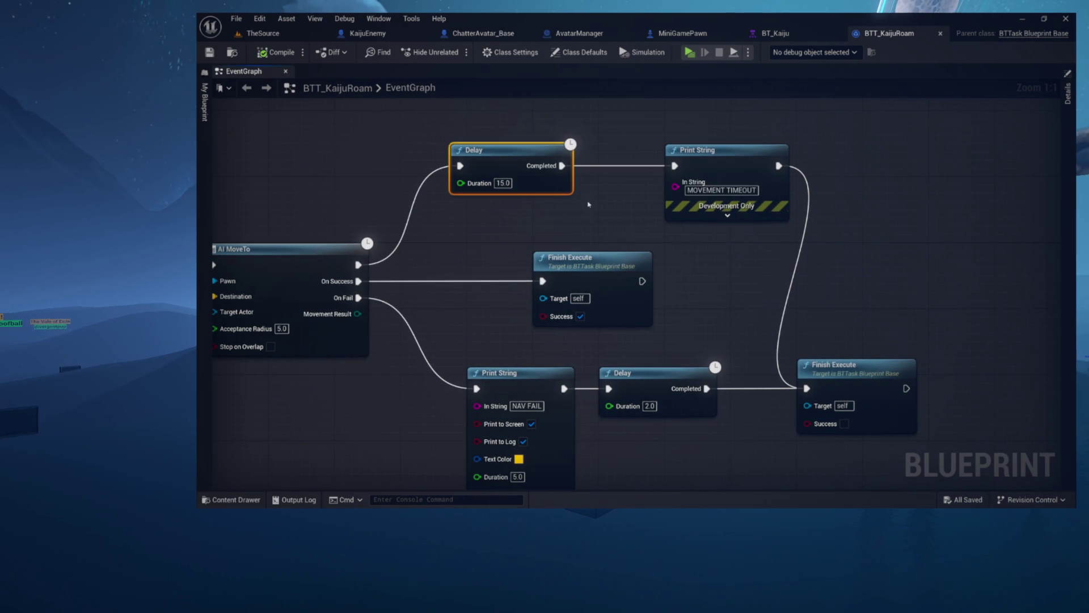
# - Shift the MOVEMENT TIMEOUT Print String slightly left toward its Delay and save
pyautogui.moveTo(585, 225); pyautogui.dragTo(551, 167)
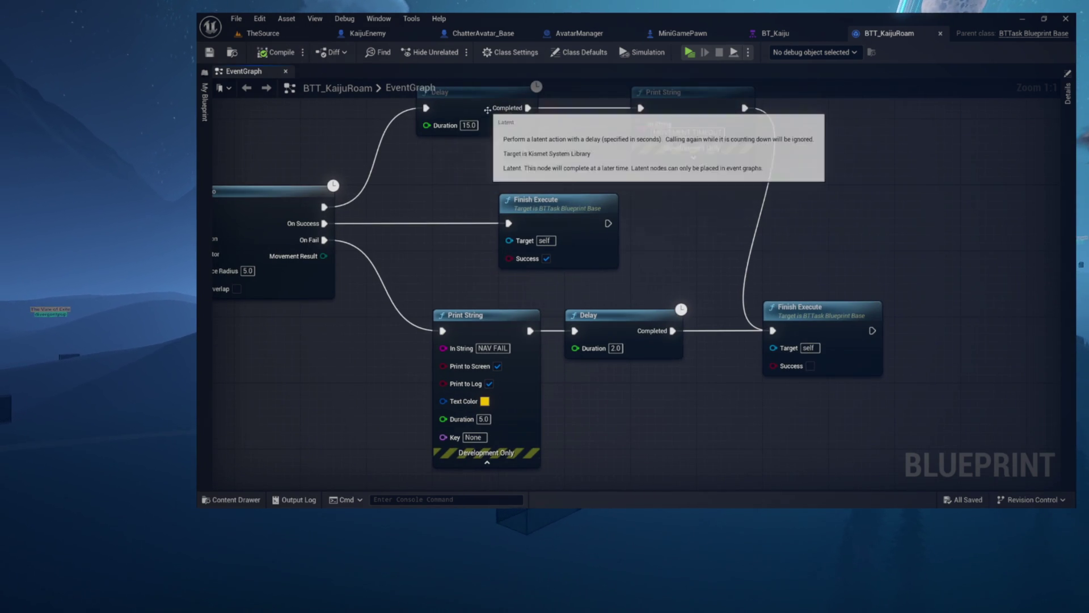
pyautogui.moveTo(453, 350); pyautogui.dragTo(522, 399)
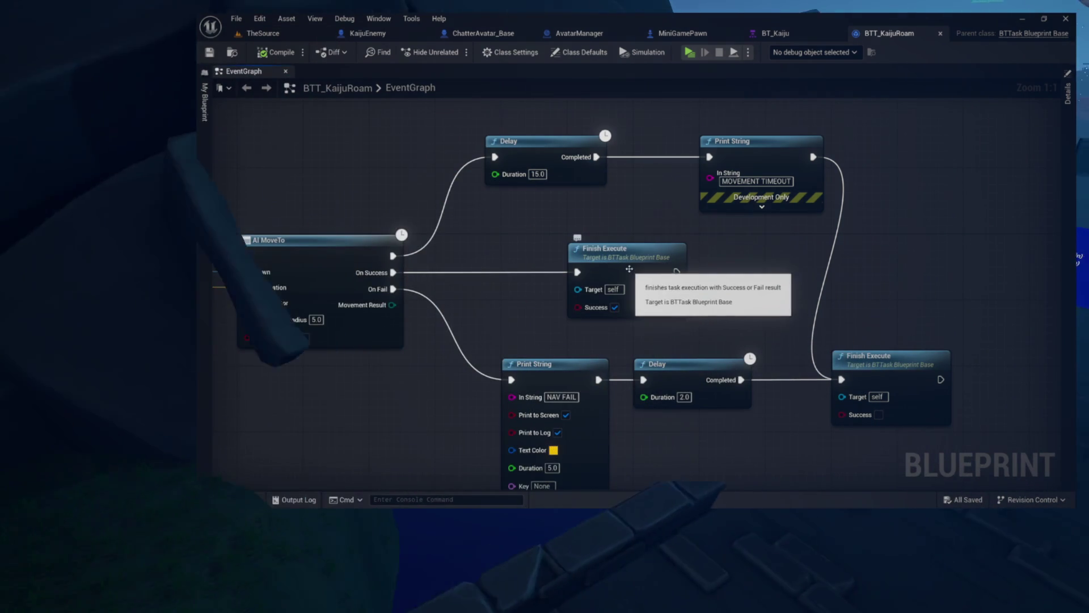
pyautogui.moveTo(904, 321); pyautogui.dragTo(804, 309)
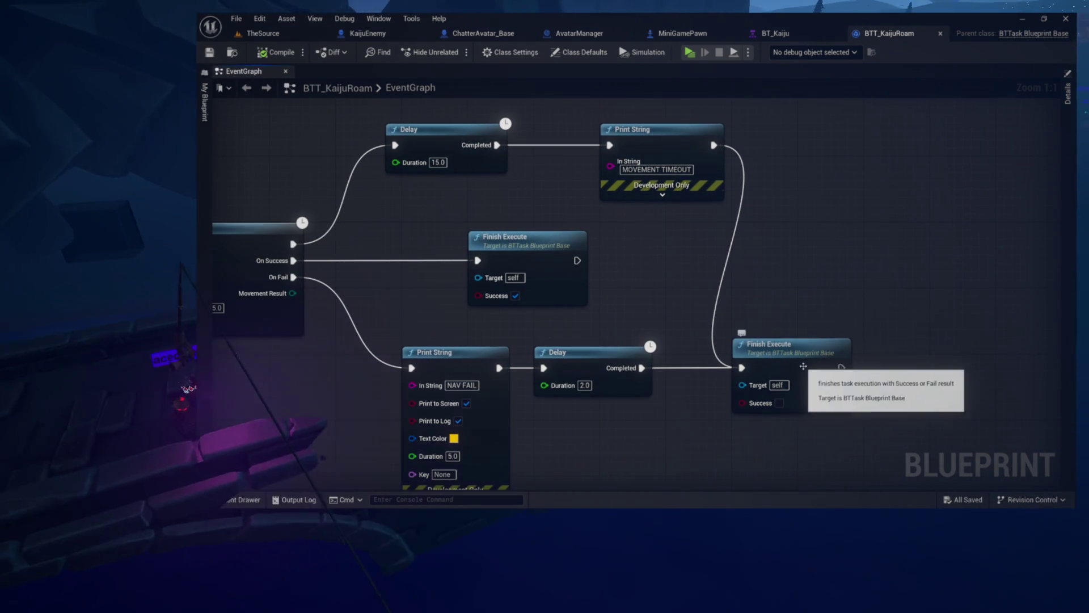
pyautogui.moveTo(692, 140); pyautogui.dragTo(626, 141)
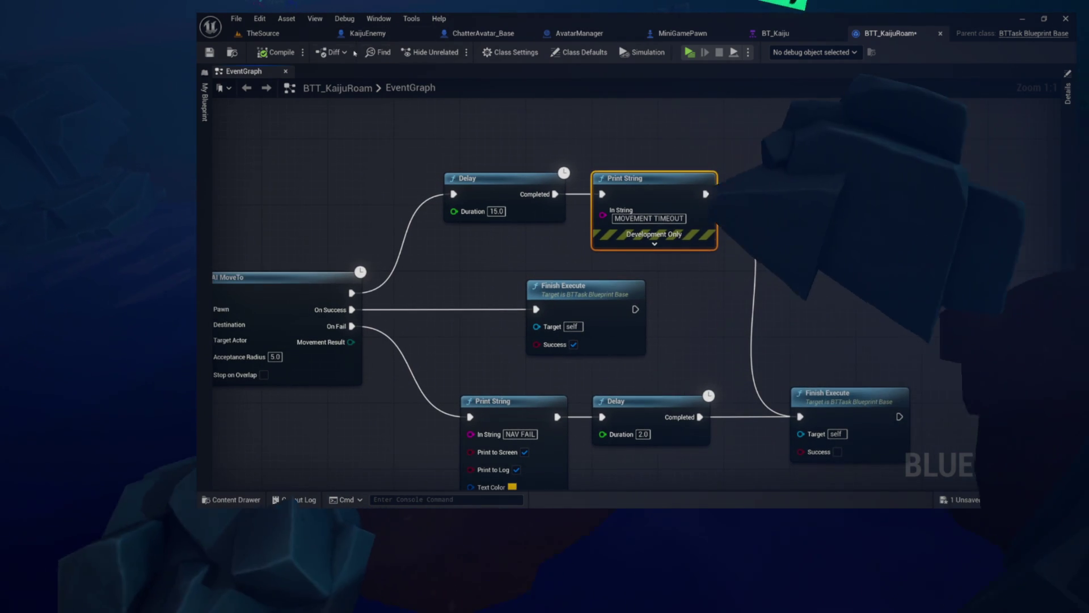
pyautogui.click(277, 52)
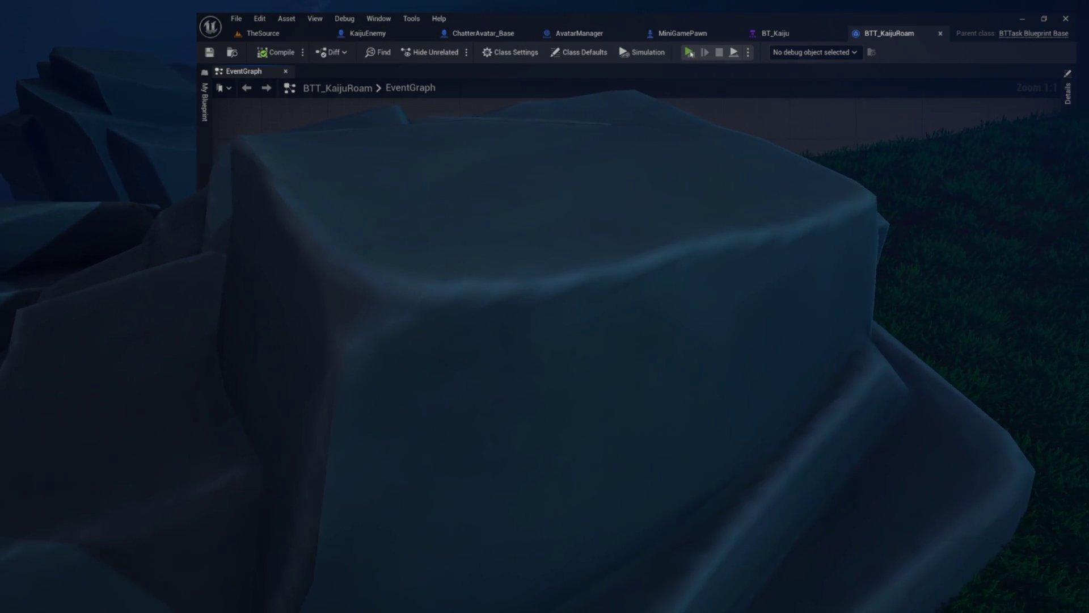
pyautogui.click(690, 53)
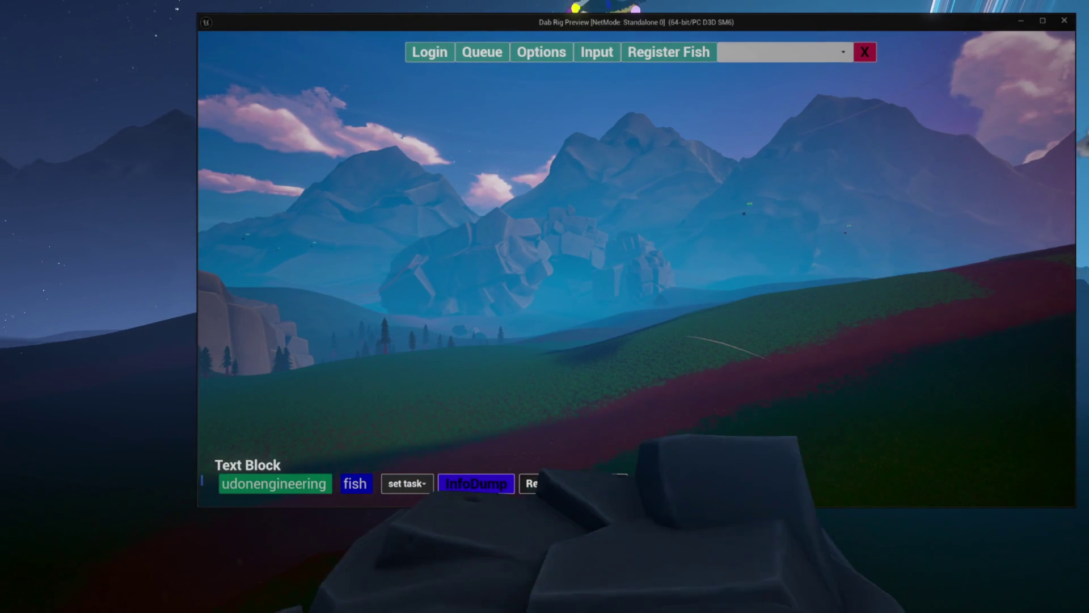
pyautogui.click(869, 59)
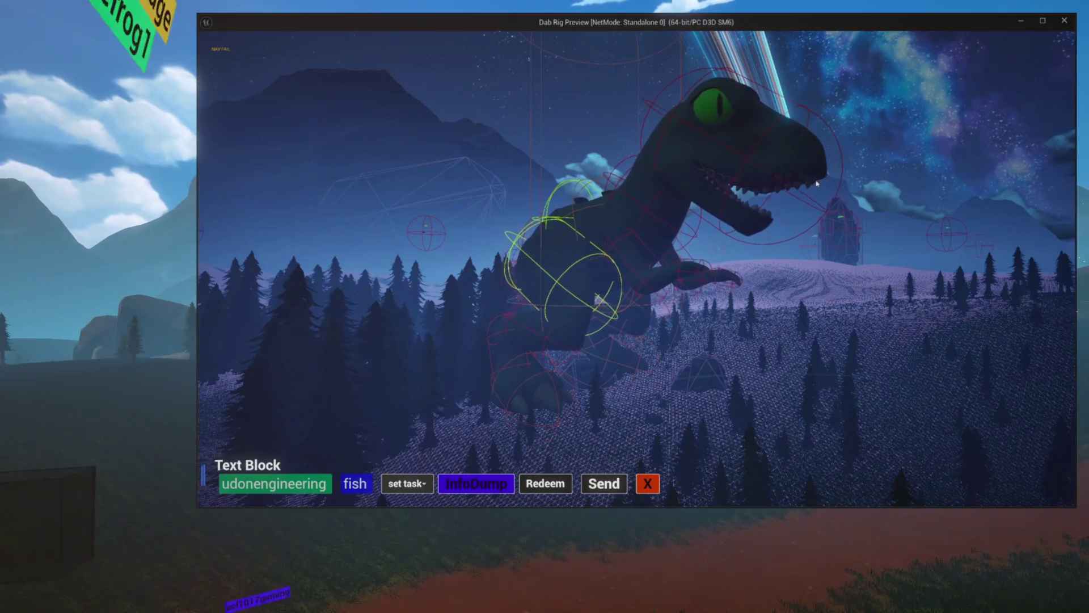
pyautogui.press('Escape')
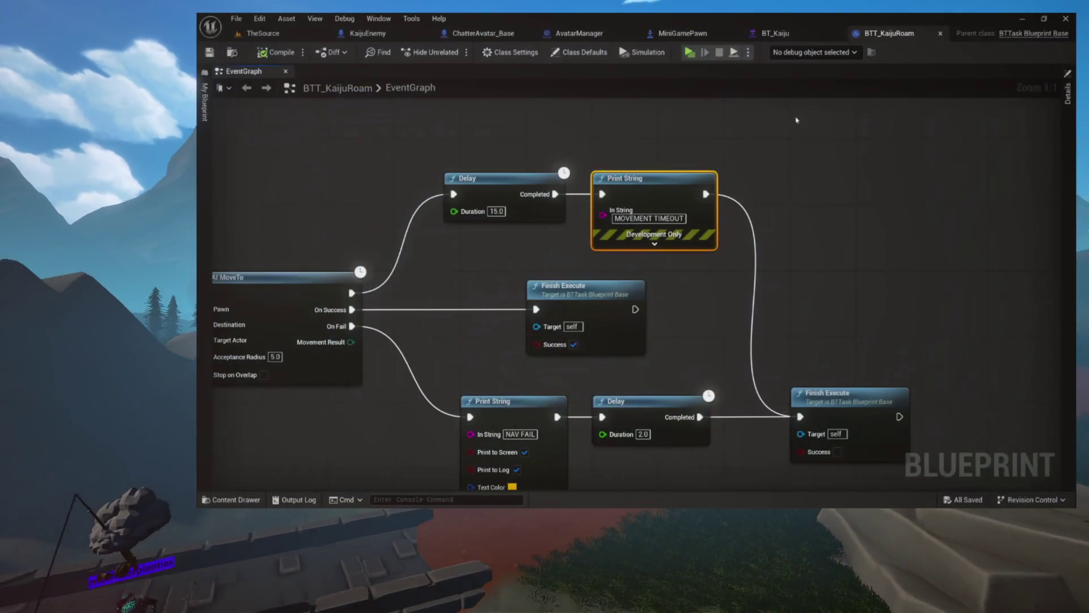
pyautogui.moveTo(486, 212); pyautogui.dragTo(561, 161)
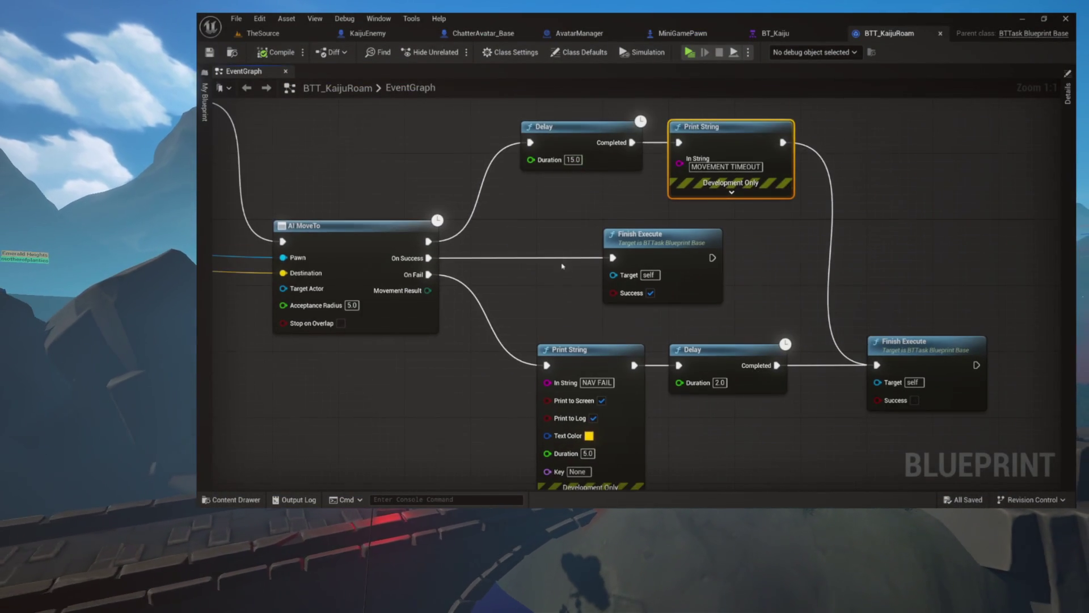
pyautogui.moveTo(562, 266); pyautogui.dragTo(515, 245)
pyautogui.moveTo(580, 239); pyautogui.dragTo(551, 231)
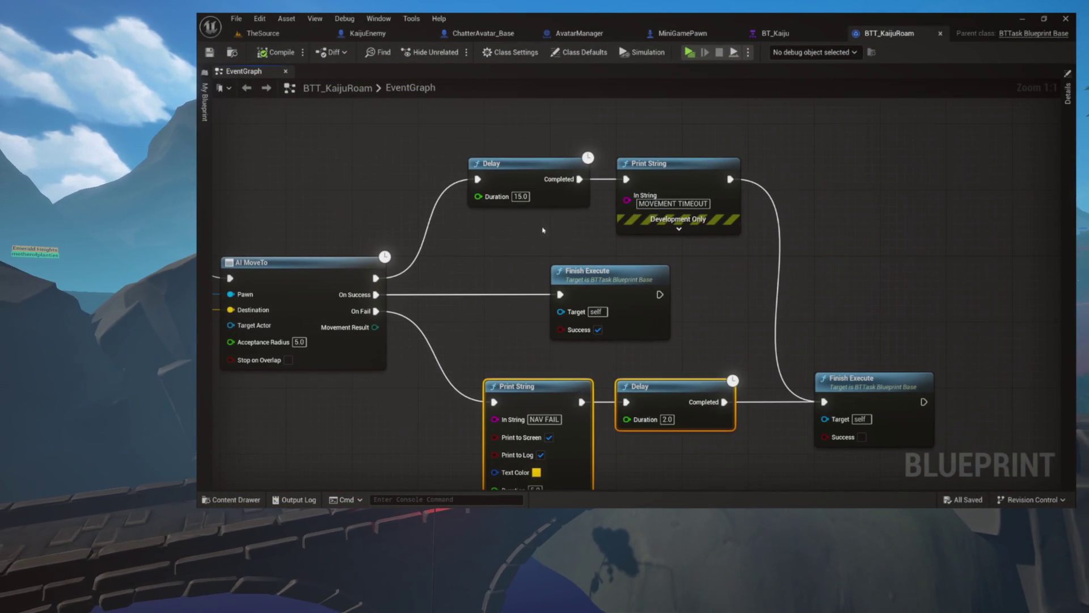
pyautogui.moveTo(673, 178); pyautogui.dragTo(674, 177)
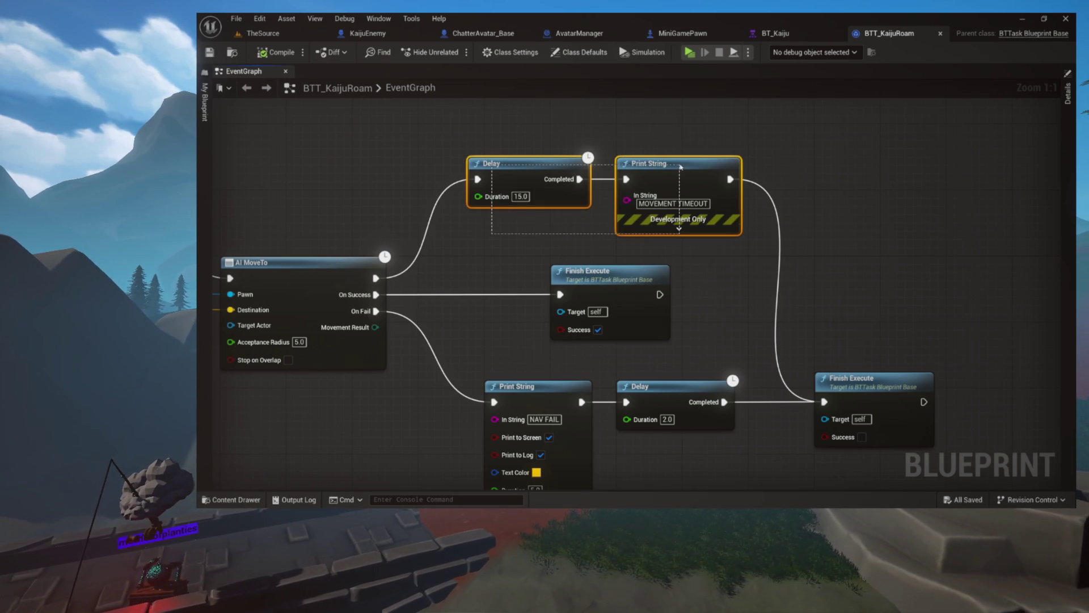
pyautogui.moveTo(680, 166); pyautogui.dragTo(677, 164)
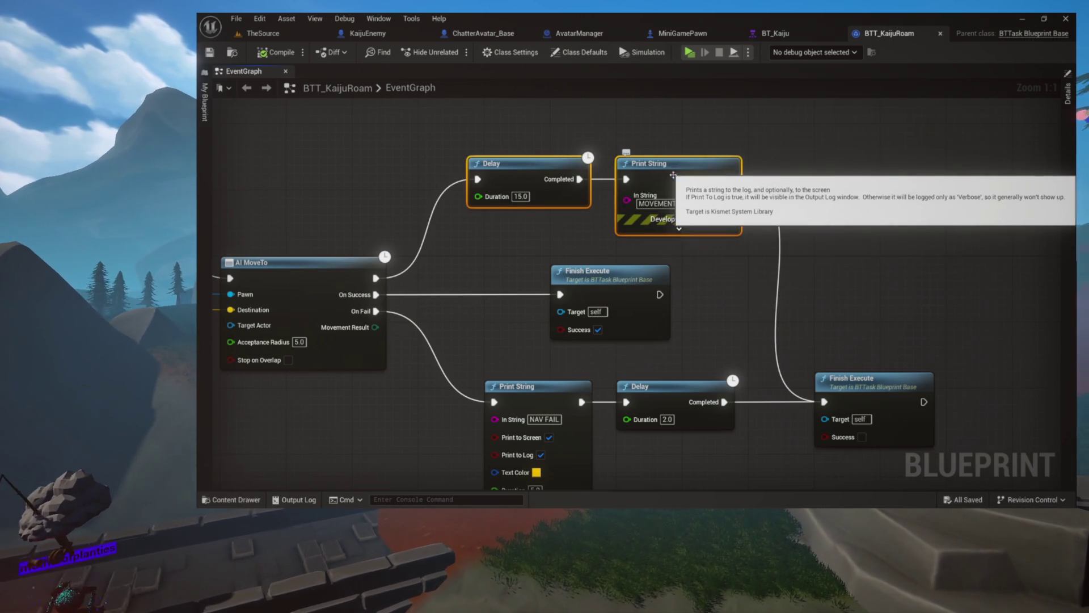
pyautogui.moveTo(714, 291); pyautogui.dragTo(657, 214)
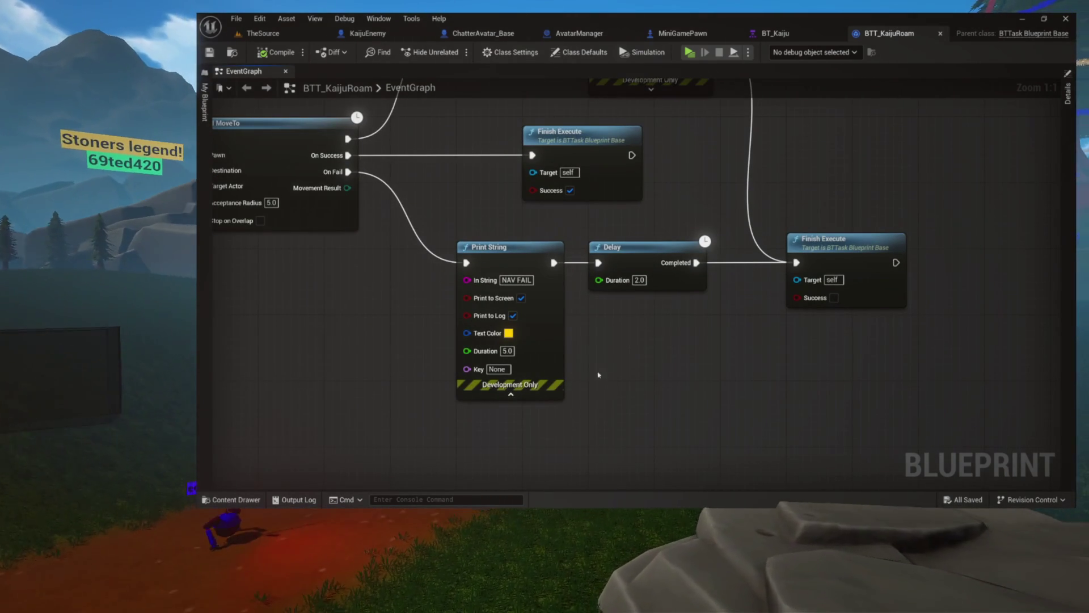
pyautogui.moveTo(643, 338)
pyautogui.mouseDown()
pyautogui.moveTo(700, 381)
pyautogui.moveTo(665, 348)
pyautogui.moveTo(764, 334)
pyautogui.mouseUp()
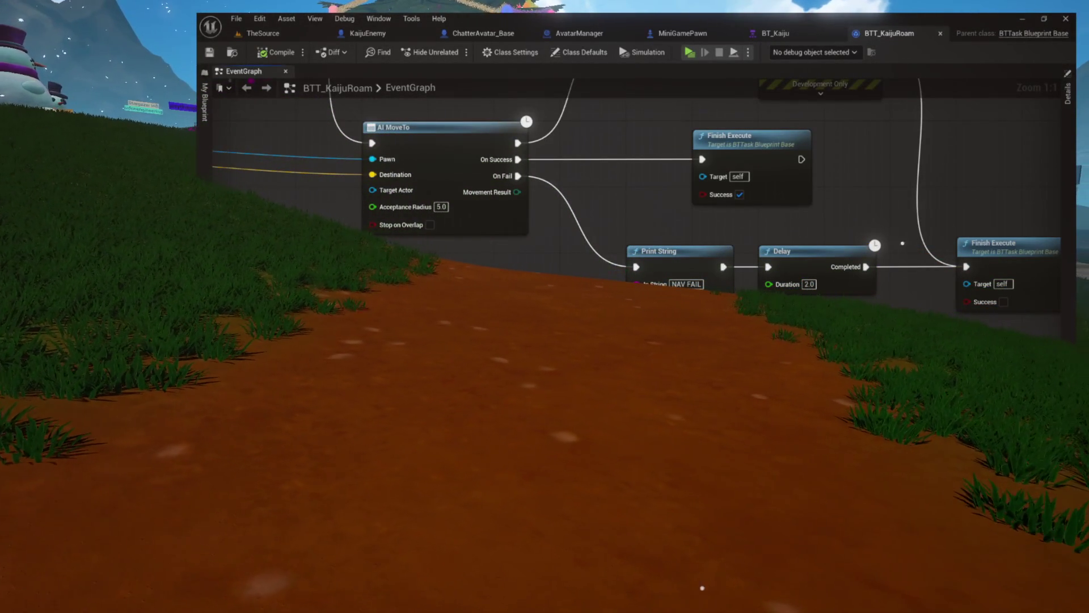
pyautogui.moveTo(913, 239); pyautogui.dragTo(836, 232)
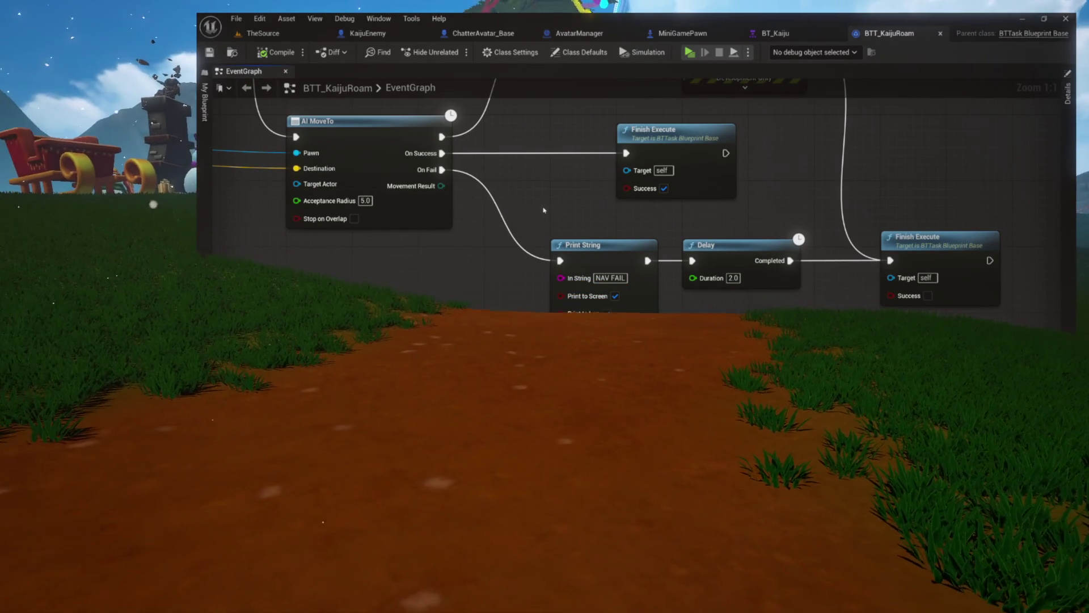
pyautogui.scroll(-3, 537, 209)
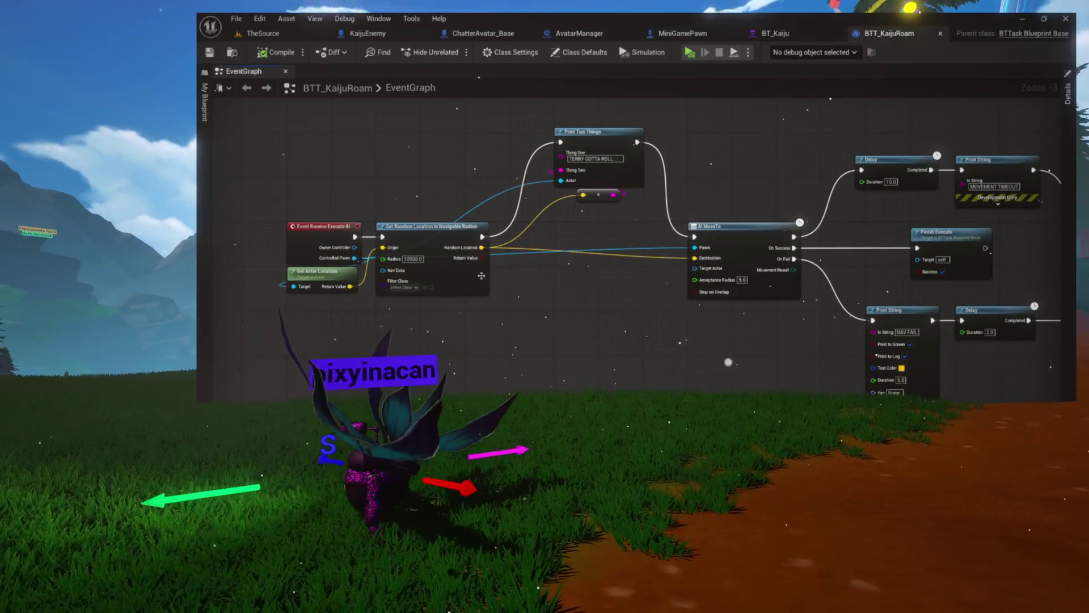
# - Move the task nodes right to make room and pull a new node from Controlled Pawn
pyautogui.scroll(-2, 658, 247)
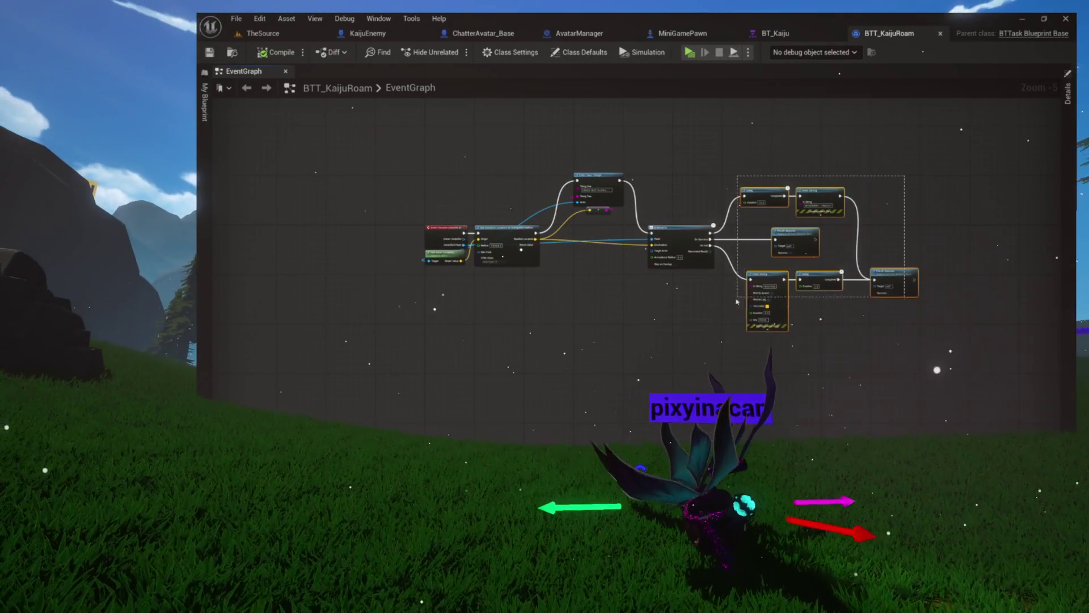
pyautogui.scroll(4, 529, 307)
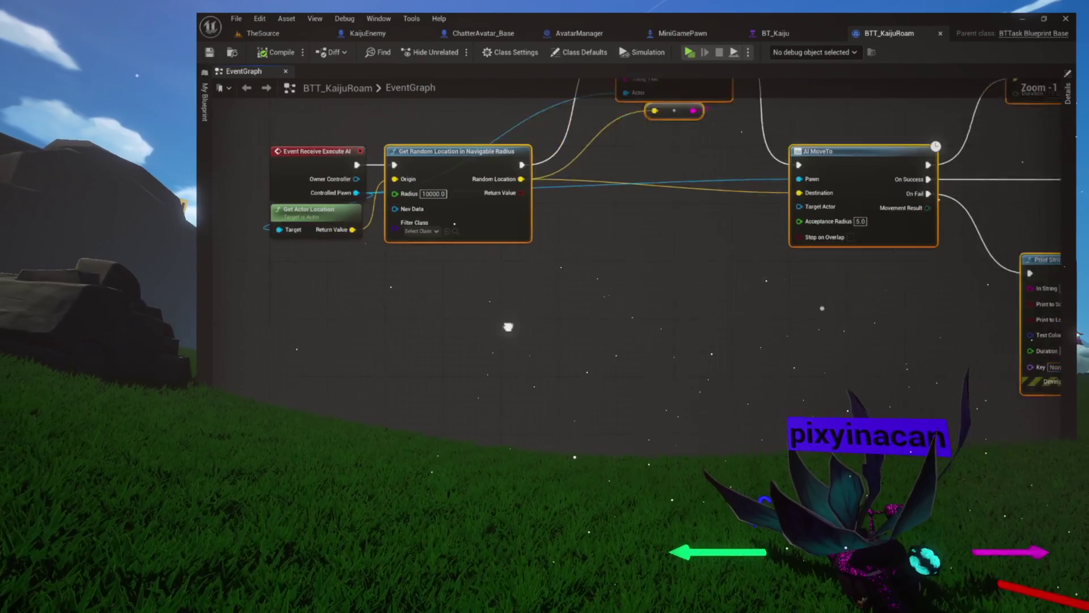
pyautogui.moveTo(435, 220)
pyautogui.mouseDown()
pyautogui.moveTo(546, 214)
pyautogui.moveTo(435, 216)
pyautogui.mouseUp()
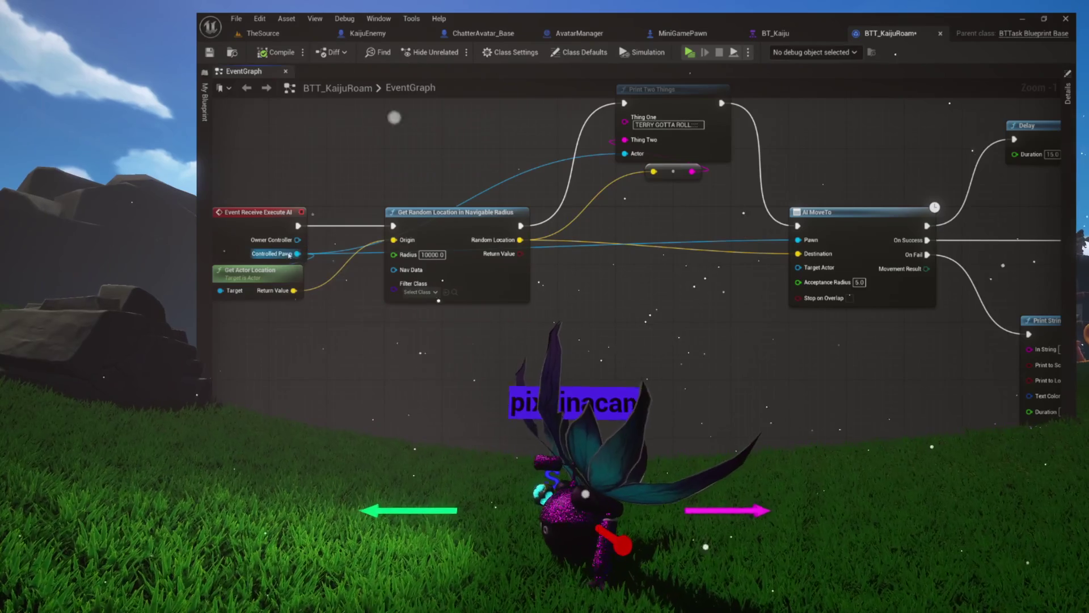
pyautogui.moveTo(594, 383); pyautogui.dragTo(605, 383)
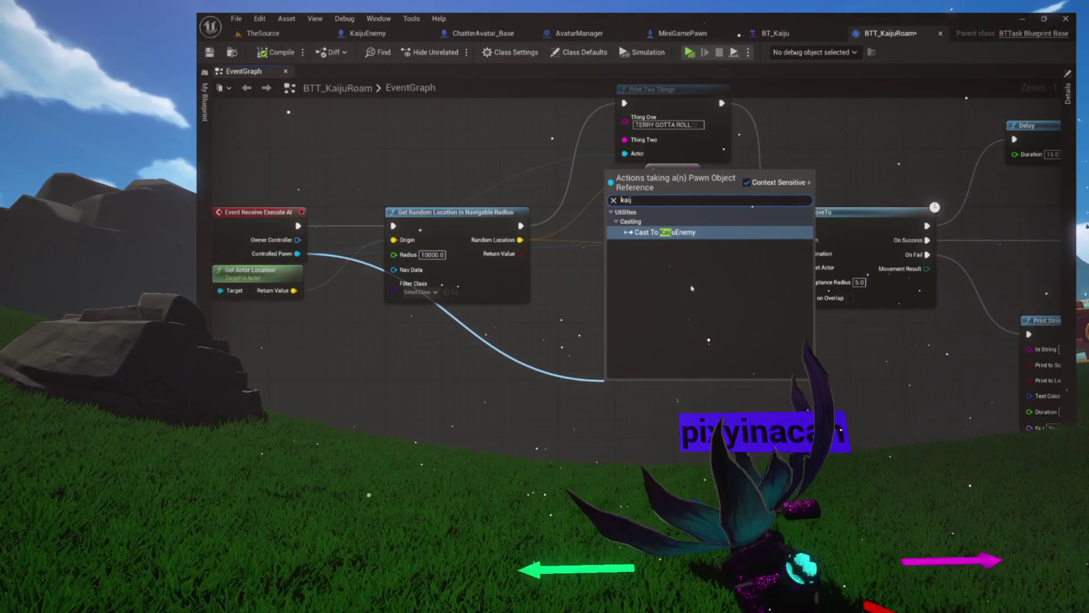
# - Add a Cast To KaijuEnemy node beside Print String, shifting Delay and Finish Execute right for room
pyautogui.click(685, 238)
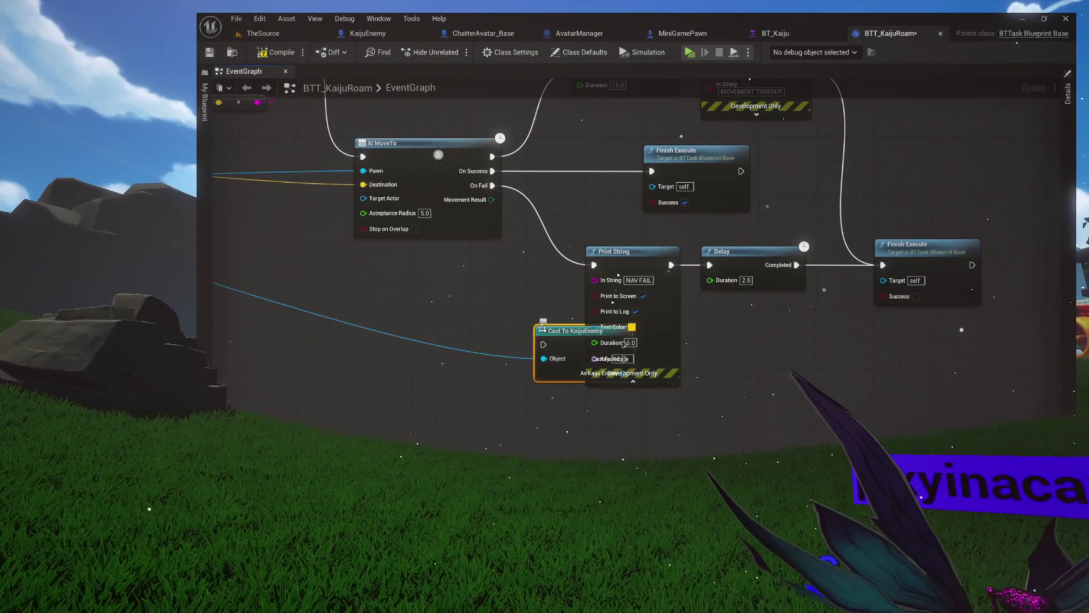
pyautogui.moveTo(559, 332); pyautogui.dragTo(428, 295)
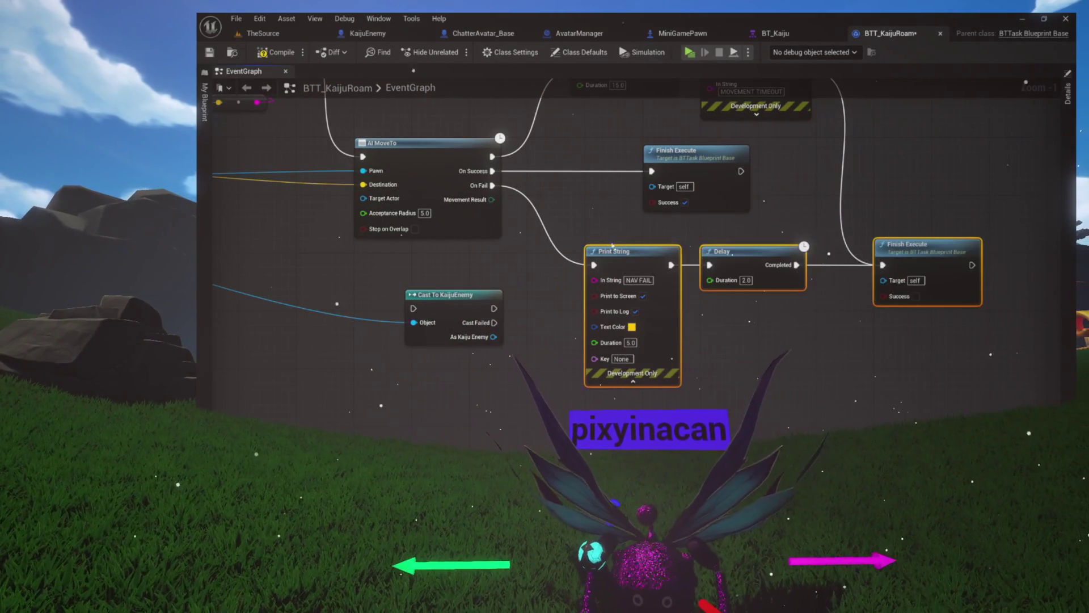
pyautogui.click(754, 279)
pyautogui.moveTo(693, 249); pyautogui.dragTo(500, 235)
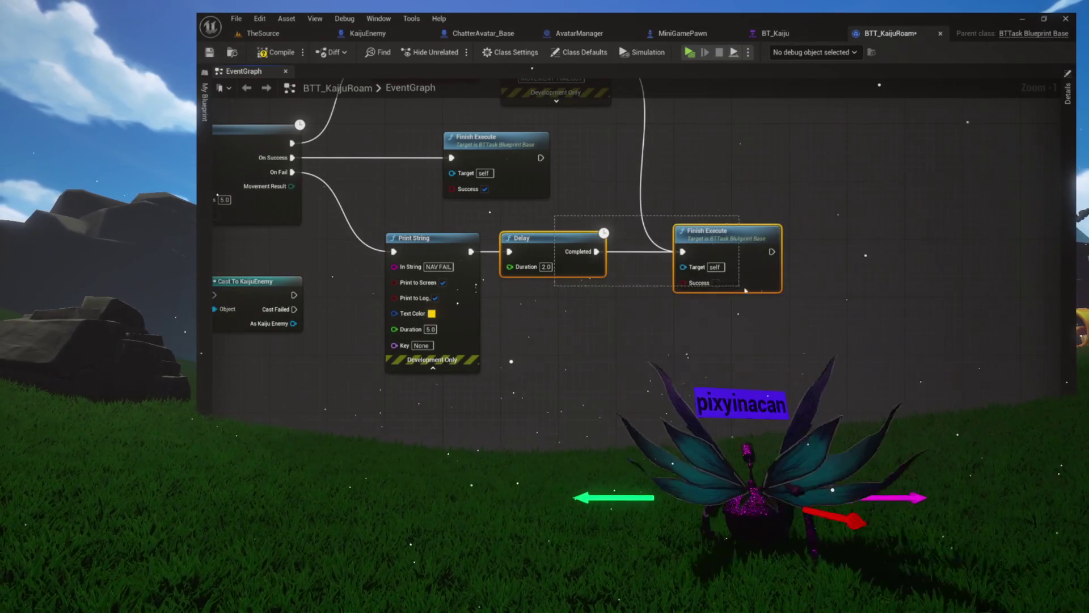
pyautogui.moveTo(488, 245); pyautogui.dragTo(578, 243)
pyautogui.moveTo(338, 254); pyautogui.dragTo(490, 280)
pyautogui.moveTo(397, 307); pyautogui.dragTo(679, 373)
pyautogui.moveTo(591, 265); pyautogui.dragTo(525, 264)
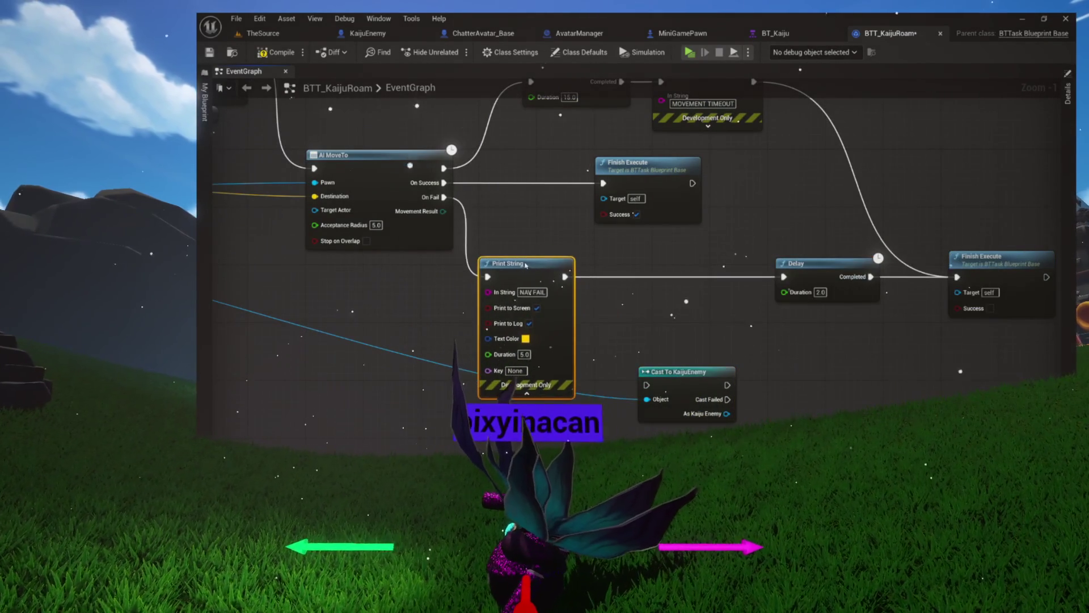
pyautogui.moveTo(688, 392)
pyautogui.mouseDown()
pyautogui.moveTo(643, 282)
pyautogui.moveTo(554, 279)
pyautogui.moveTo(647, 265)
pyautogui.moveTo(565, 234)
pyautogui.mouseUp()
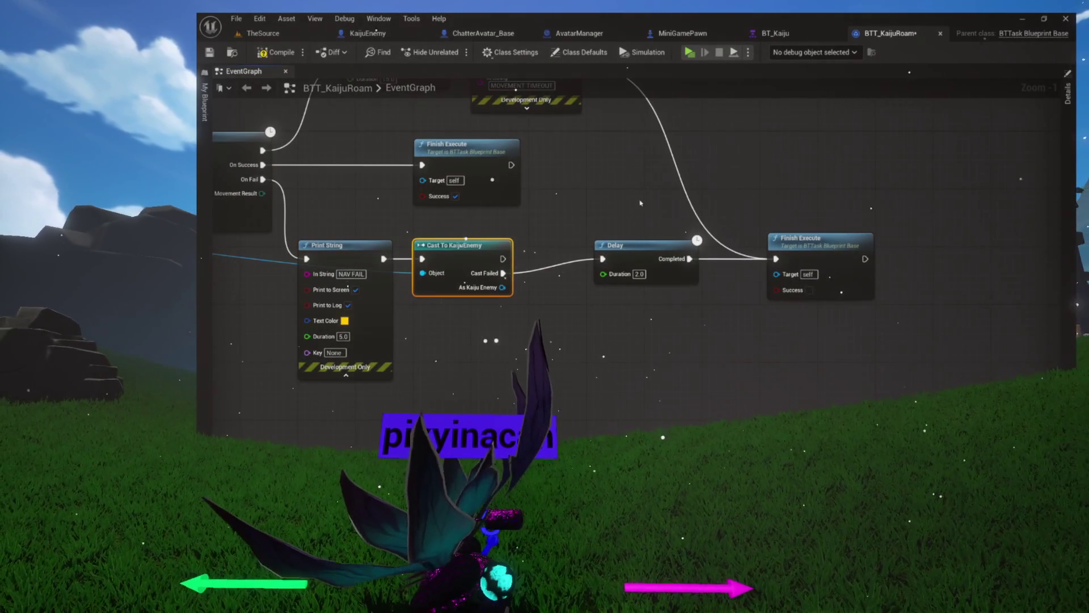
pyautogui.moveTo(652, 212); pyautogui.dragTo(779, 280)
pyautogui.moveTo(633, 253); pyautogui.dragTo(691, 256)
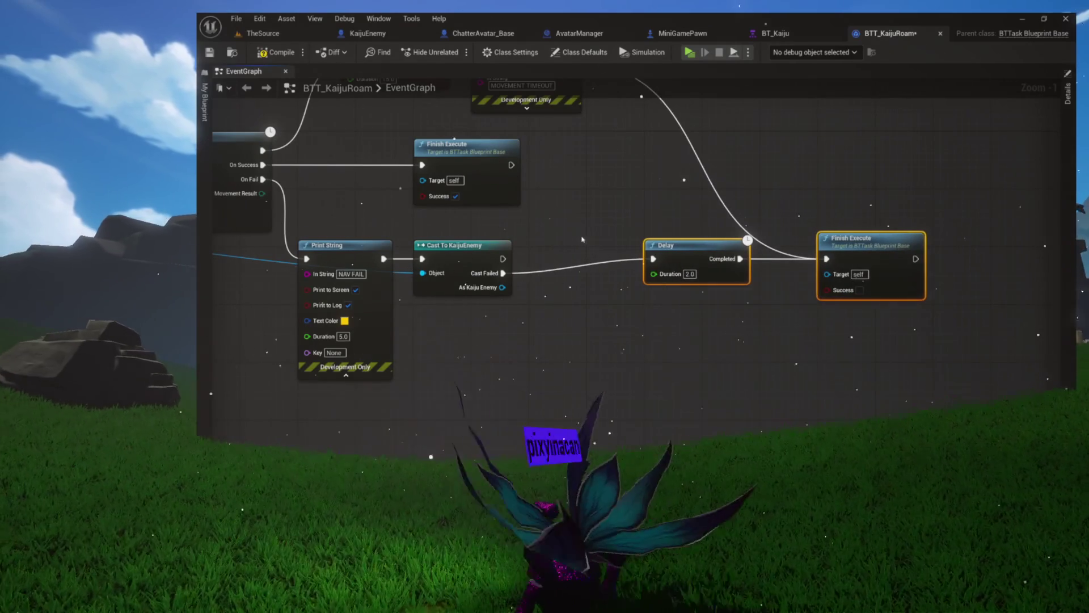
pyautogui.click(612, 248)
# - From As Kaiju Enemy add Launch Character, wire it into Delay, and enable ZOverride
pyautogui.moveTo(502, 287); pyautogui.dragTo(546, 271)
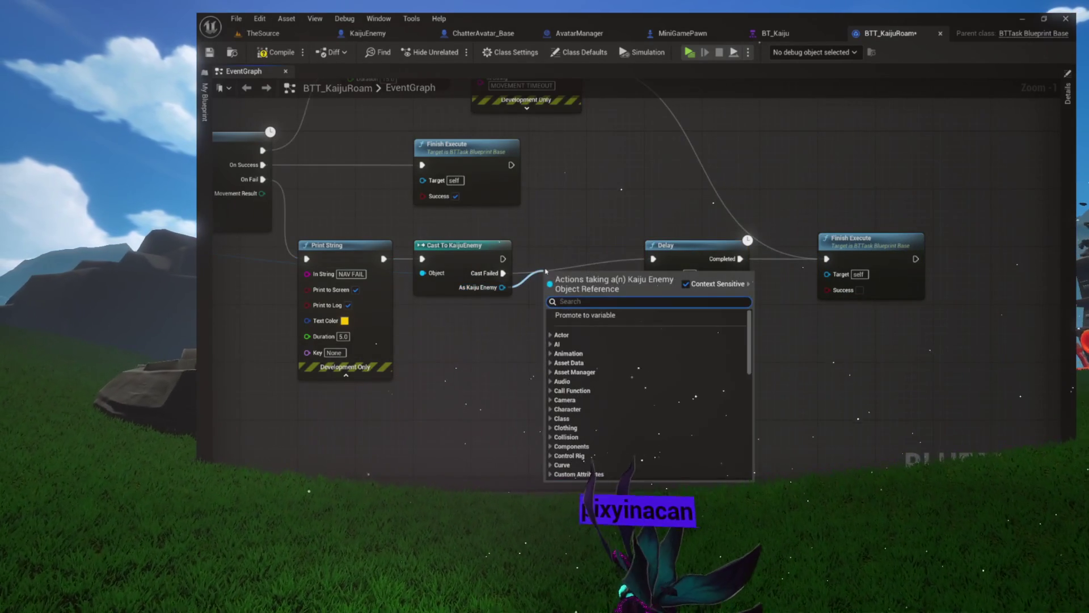
pyautogui.write('launch')
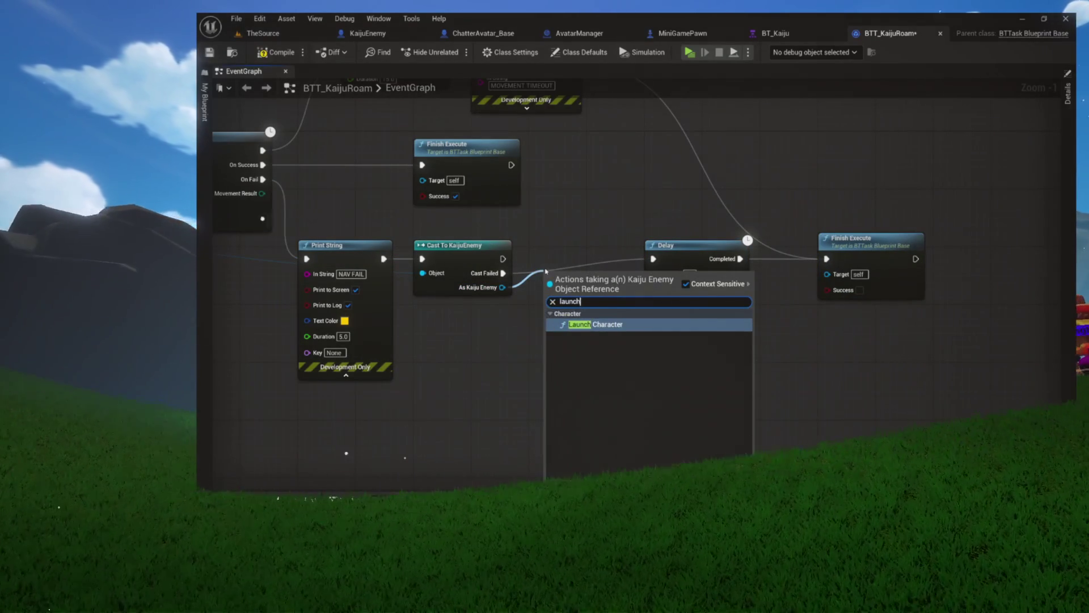
pyautogui.click(583, 326)
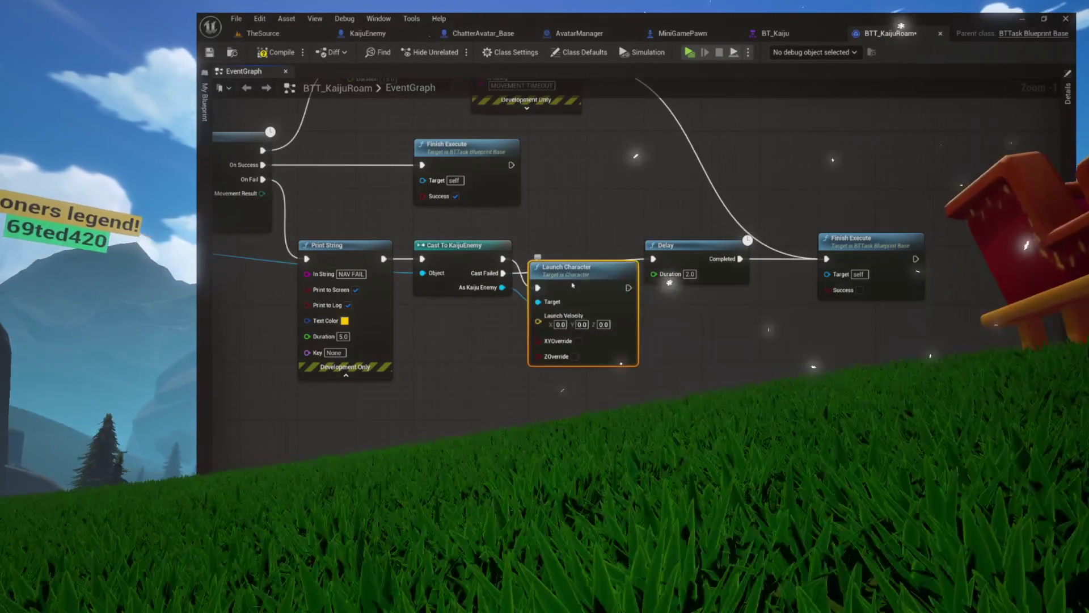
pyautogui.moveTo(629, 259); pyautogui.dragTo(653, 258)
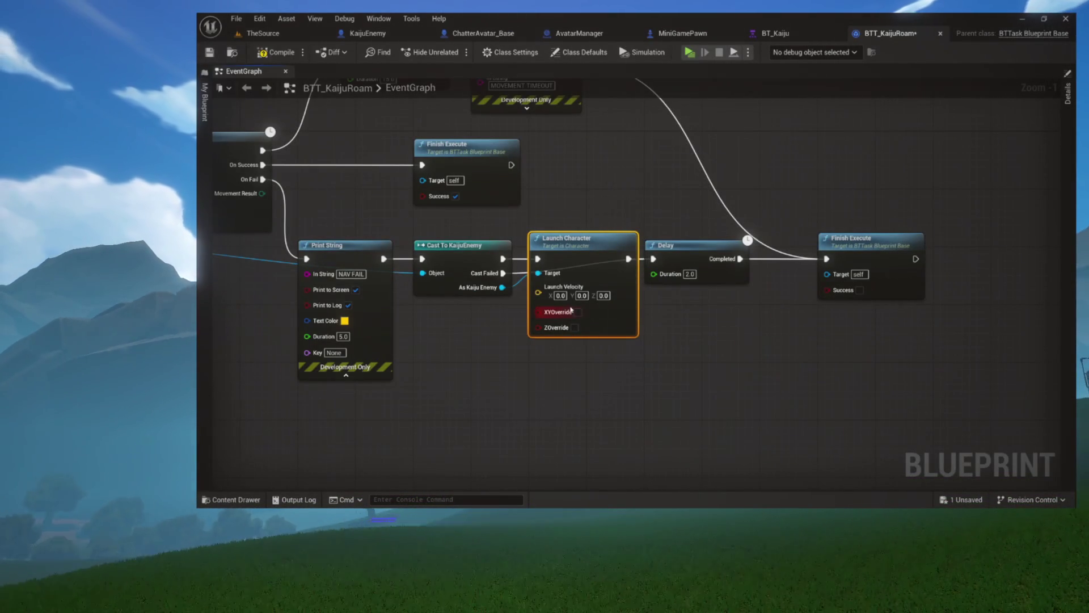
pyautogui.scroll(1, 560, 244)
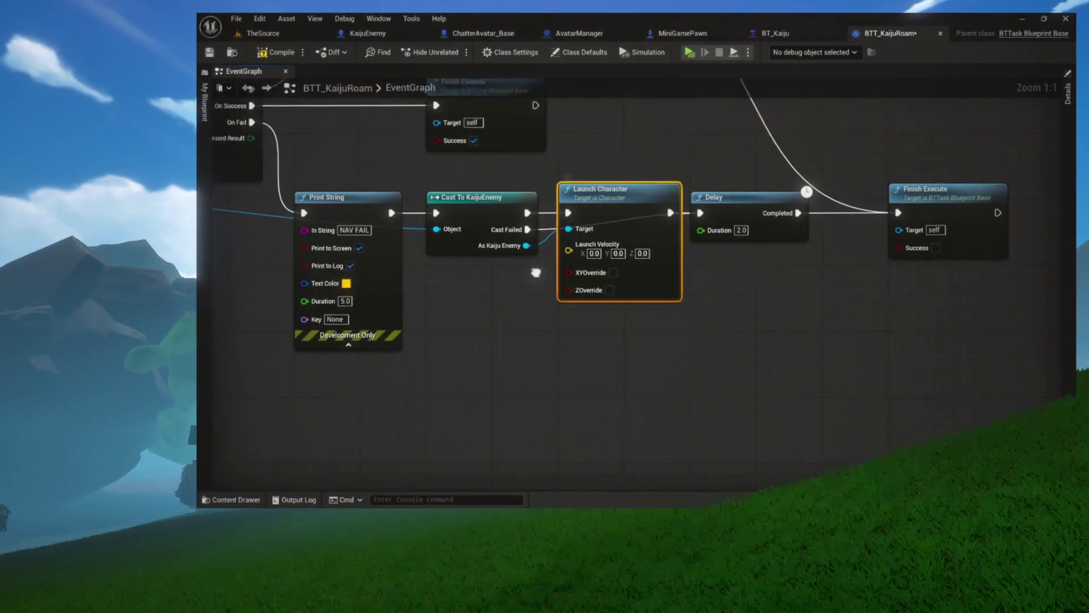
pyautogui.moveTo(640, 295)
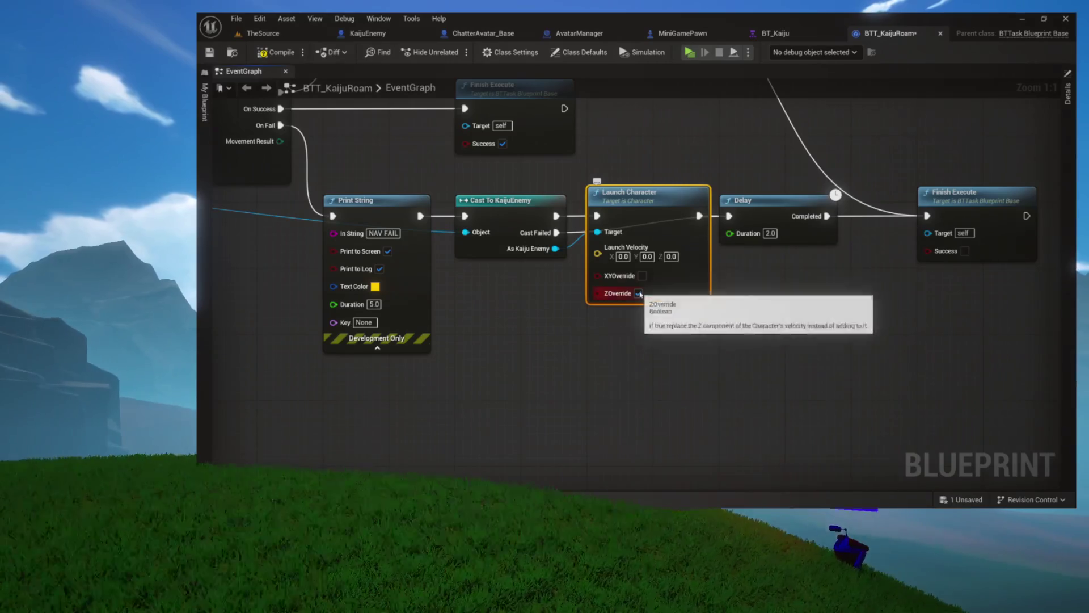
pyautogui.click(639, 293)
pyautogui.moveTo(639, 293); pyautogui.dragTo(724, 273)
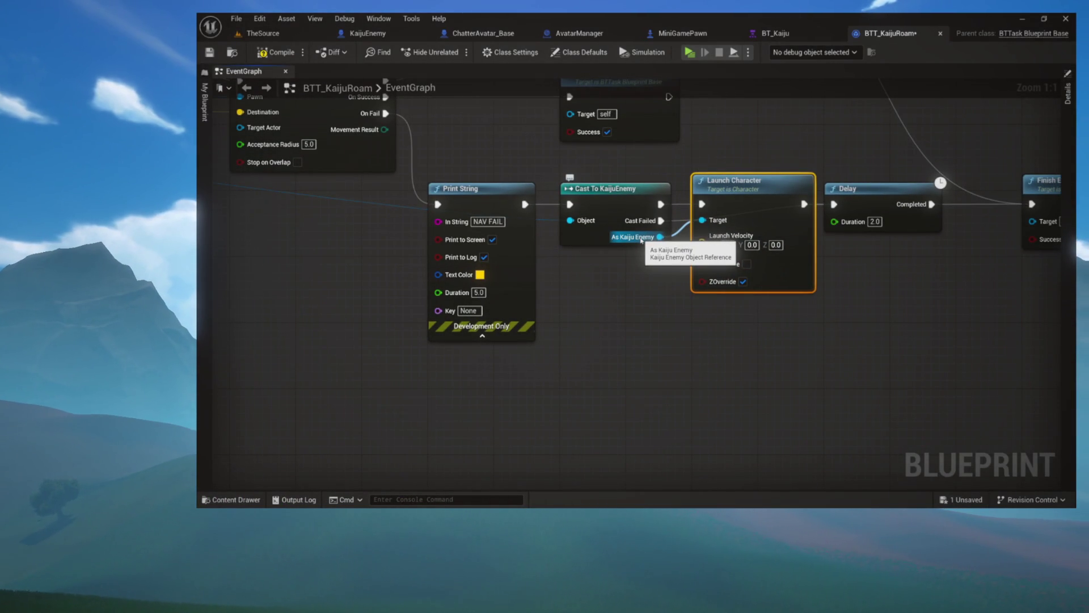
pyautogui.moveTo(641, 240)
pyautogui.mouseDown()
pyautogui.moveTo(714, 323)
pyautogui.moveTo(711, 339)
pyautogui.mouseUp()
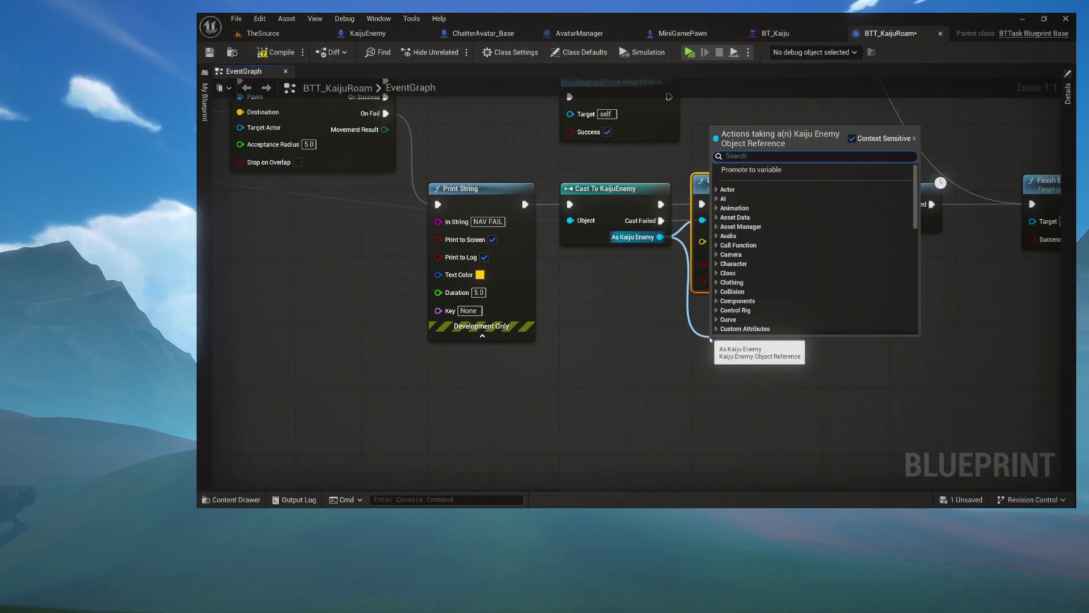
# - Add Get Actor Forward Vector for the Kaiju and add 1.0 in Z to it with a vector Add node
pyautogui.write('forwar')
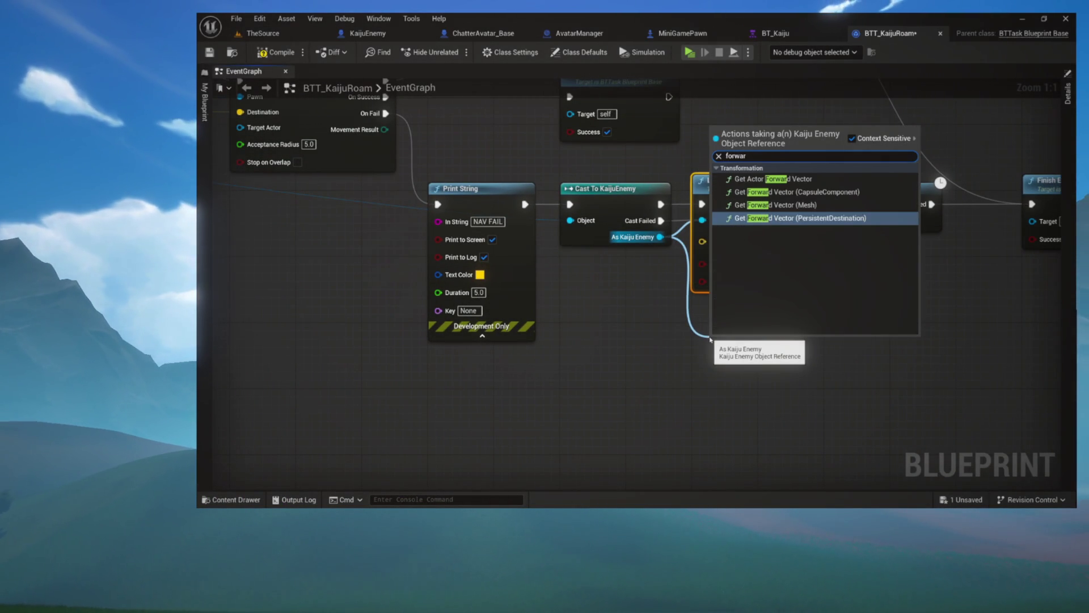
pyautogui.click(774, 179)
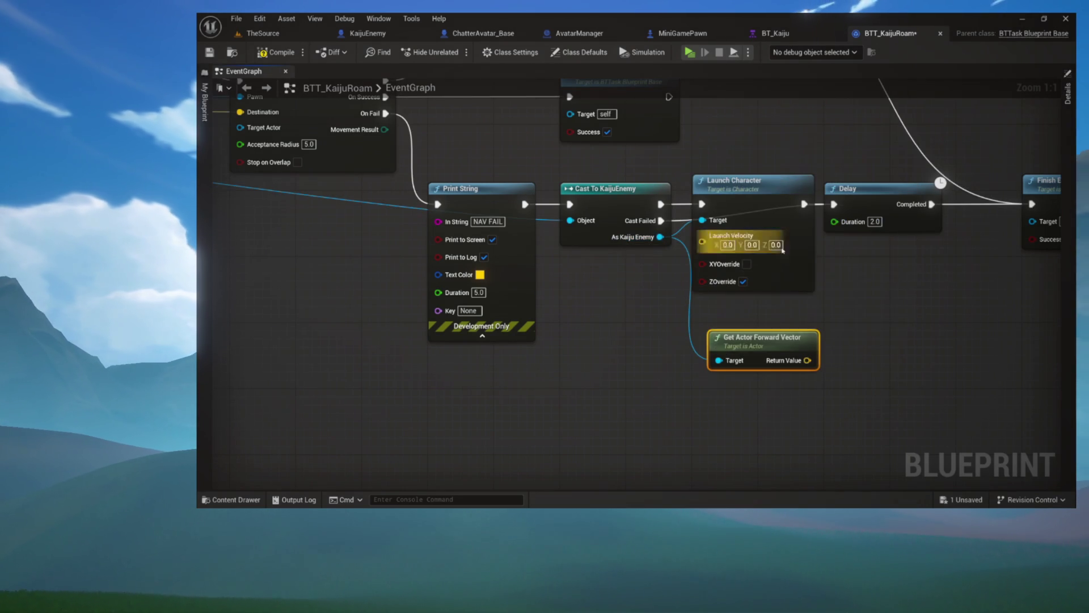
pyautogui.moveTo(762, 349)
pyautogui.mouseDown()
pyautogui.moveTo(689, 322)
pyautogui.moveTo(616, 274)
pyautogui.moveTo(676, 366)
pyautogui.moveTo(713, 365)
pyautogui.moveTo(609, 285)
pyautogui.moveTo(595, 310)
pyautogui.mouseUp()
pyautogui.write('add')
pyautogui.press('Return')
pyautogui.click(626, 324)
pyautogui.write('1')
pyautogui.press('Return')
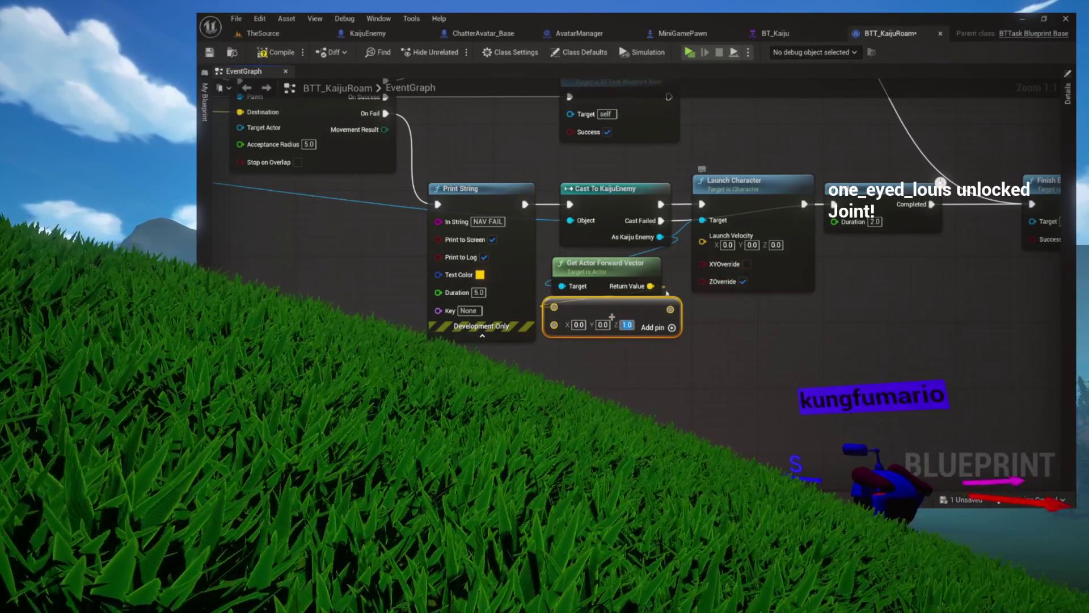
# - Chain a second '+' node after the vector sum
pyautogui.moveTo(670, 309)
pyautogui.mouseDown()
pyautogui.moveTo(637, 360)
pyautogui.moveTo(594, 349)
pyautogui.mouseUp()
pyautogui.write('+')
pyautogui.press('Return')
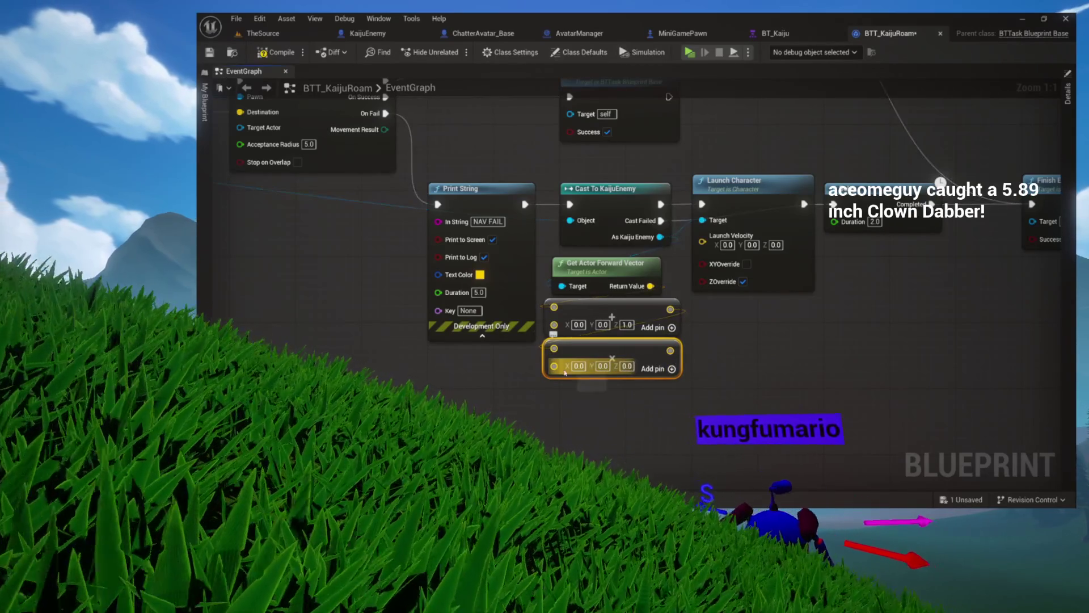
# - Convert the second Add node's pin to integer and promote its input to a new variable
pyautogui.rightClick(568, 366)
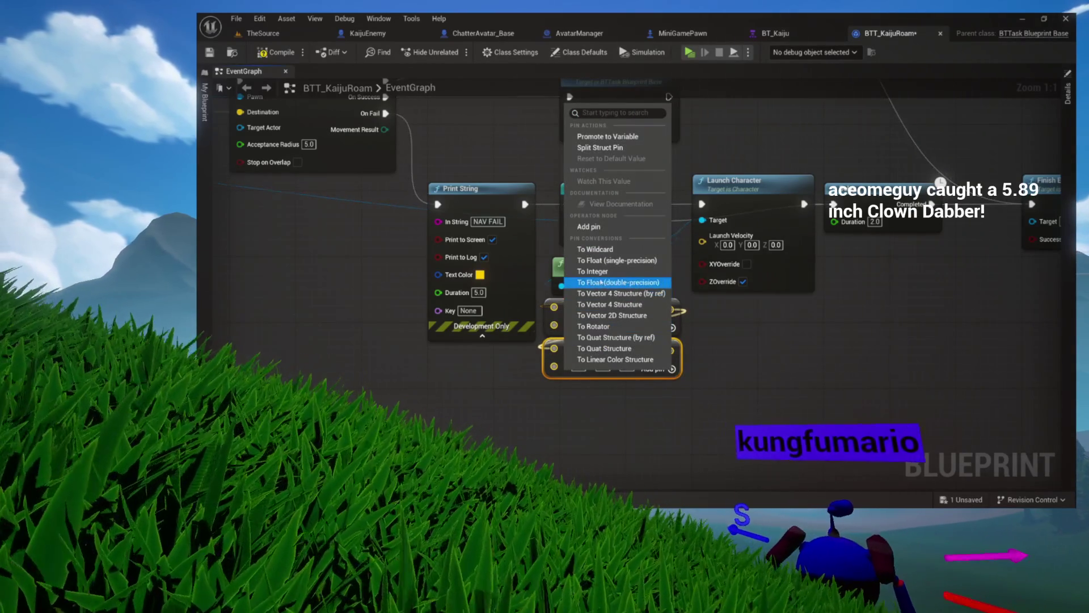
pyautogui.click(593, 271)
pyautogui.moveTo(555, 365); pyautogui.dragTo(499, 374)
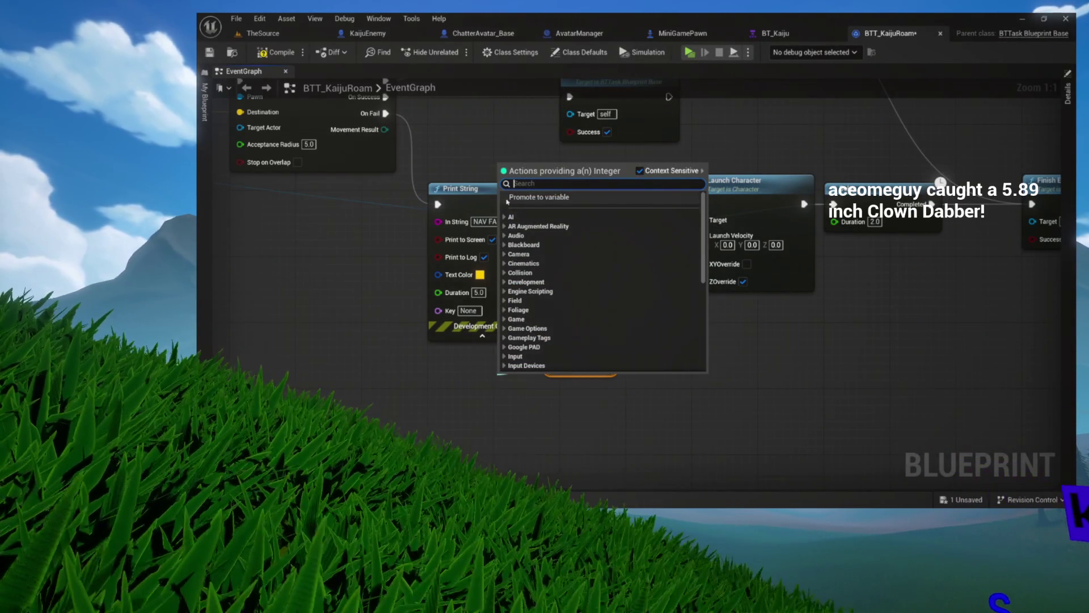
pyautogui.click(514, 198)
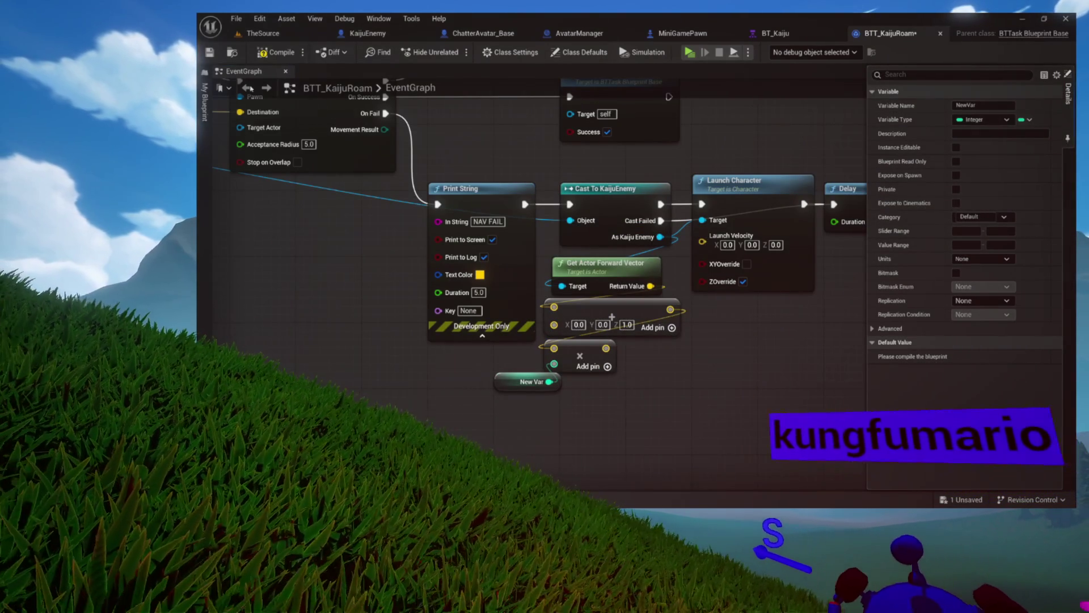
# - Rename the new variable to JumpStrength and compile the blueprint
pyautogui.click(205, 102)
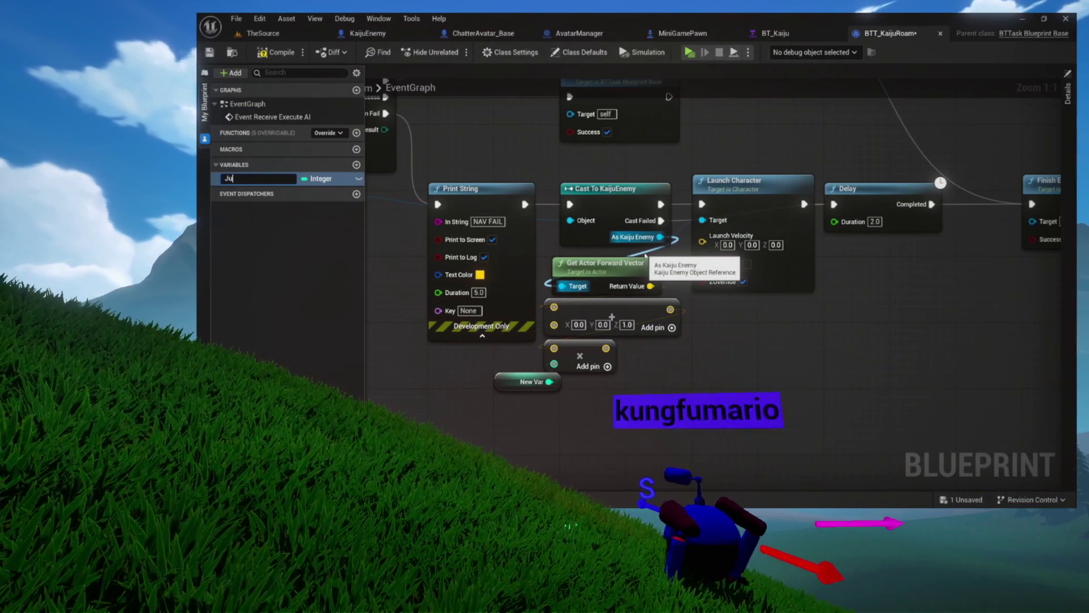
pyautogui.write('ump')
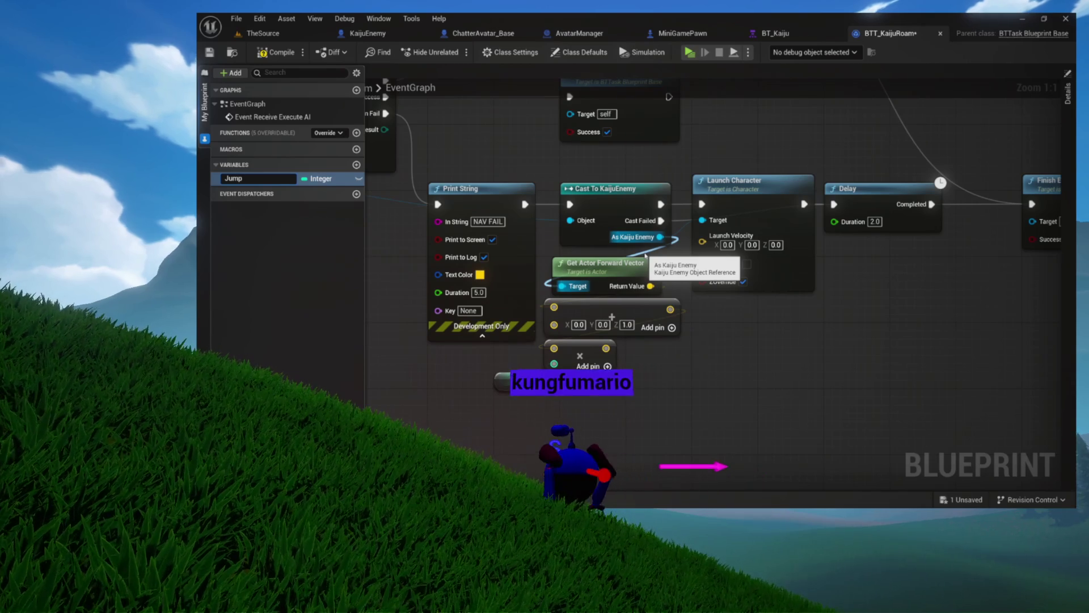
pyautogui.write('Strength')
pyautogui.press('Return')
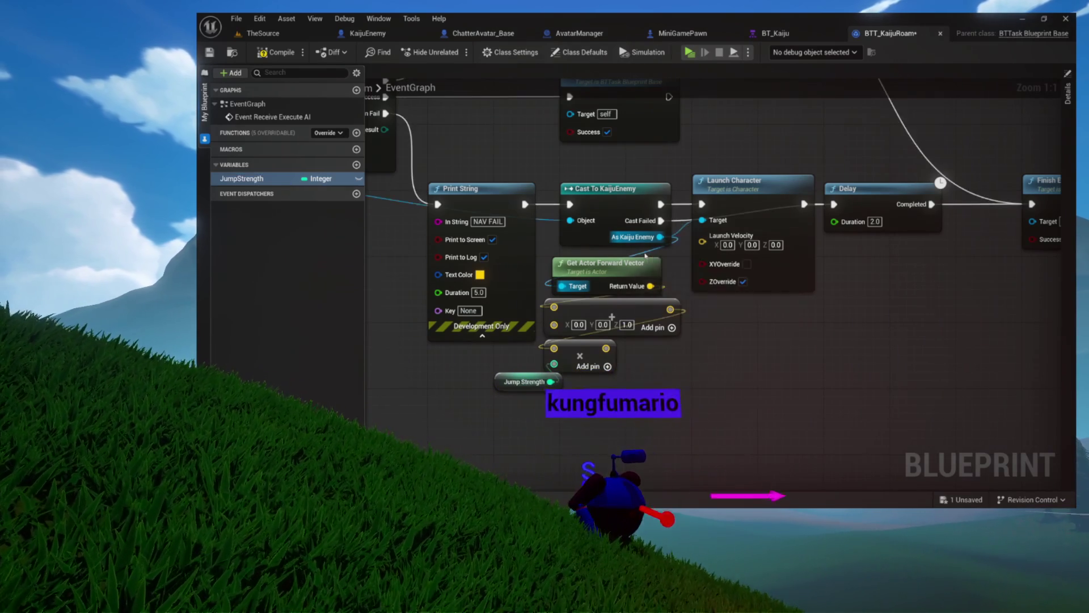
pyautogui.click(276, 53)
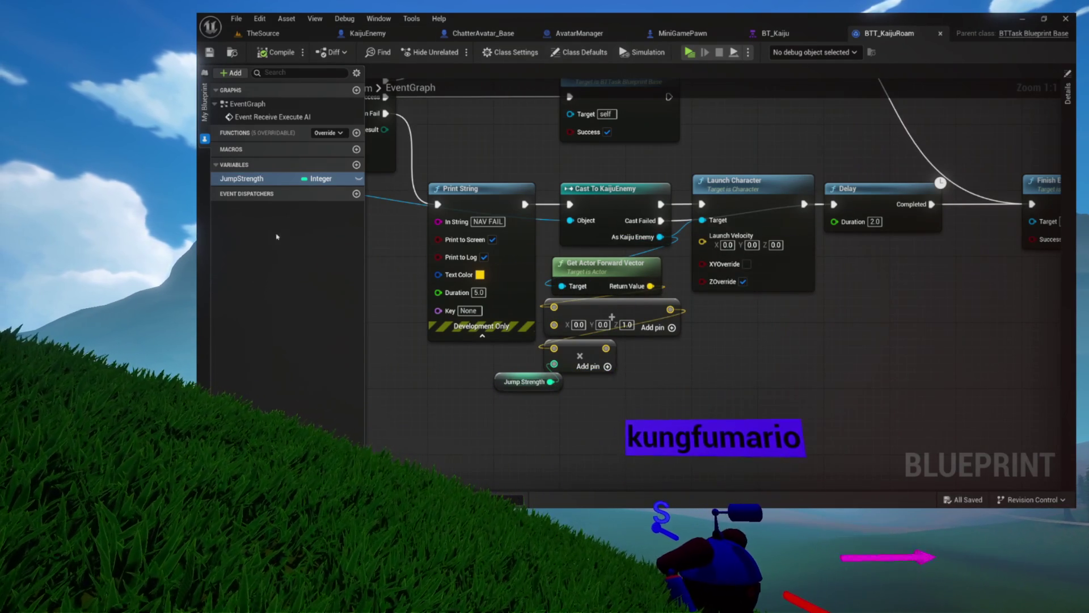
# - Set the JumpStrength default value to 500 in Details
pyautogui.click(1068, 136)
pyautogui.click(984, 357)
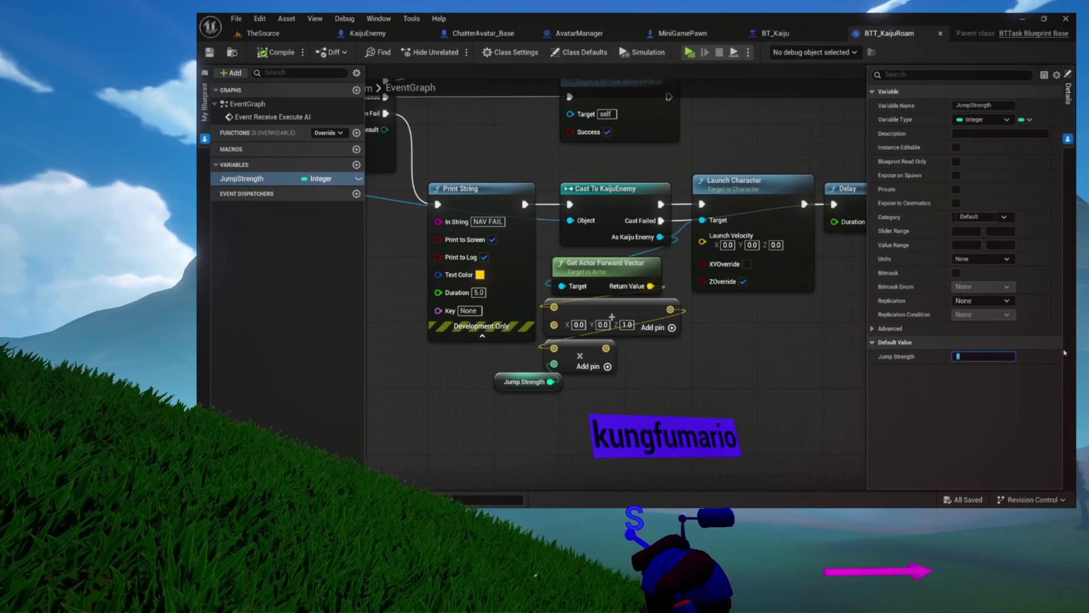
pyautogui.write('500')
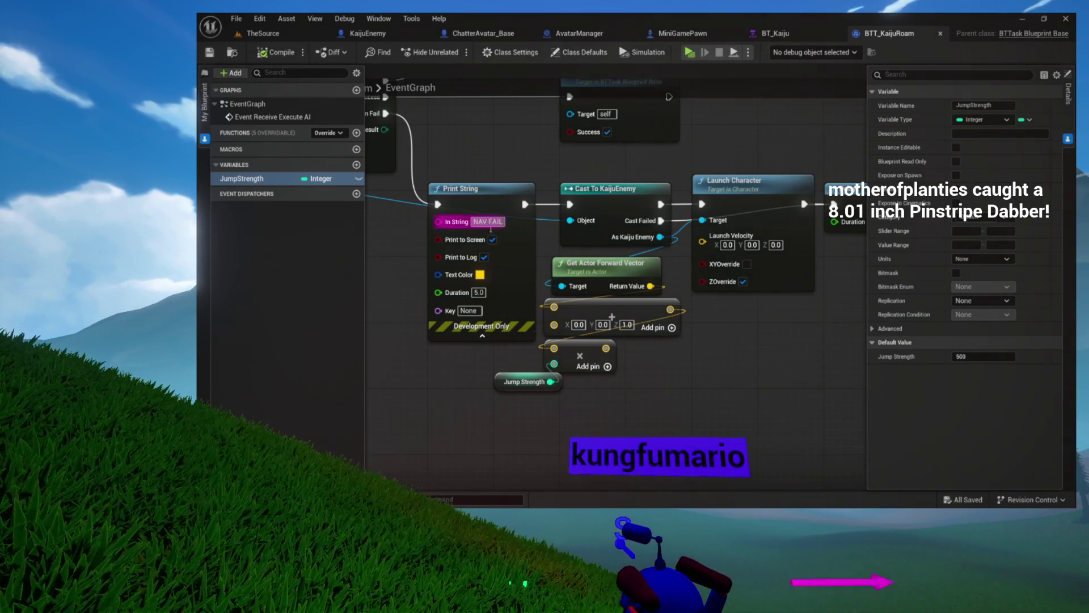
# - Wire the combined vector result into Launch Character's Launch Velocity
pyautogui.moveTo(688, 360); pyautogui.dragTo(549, 357)
pyautogui.moveTo(533, 307)
pyautogui.mouseDown()
pyautogui.moveTo(594, 267)
pyautogui.moveTo(591, 234)
pyautogui.mouseUp()
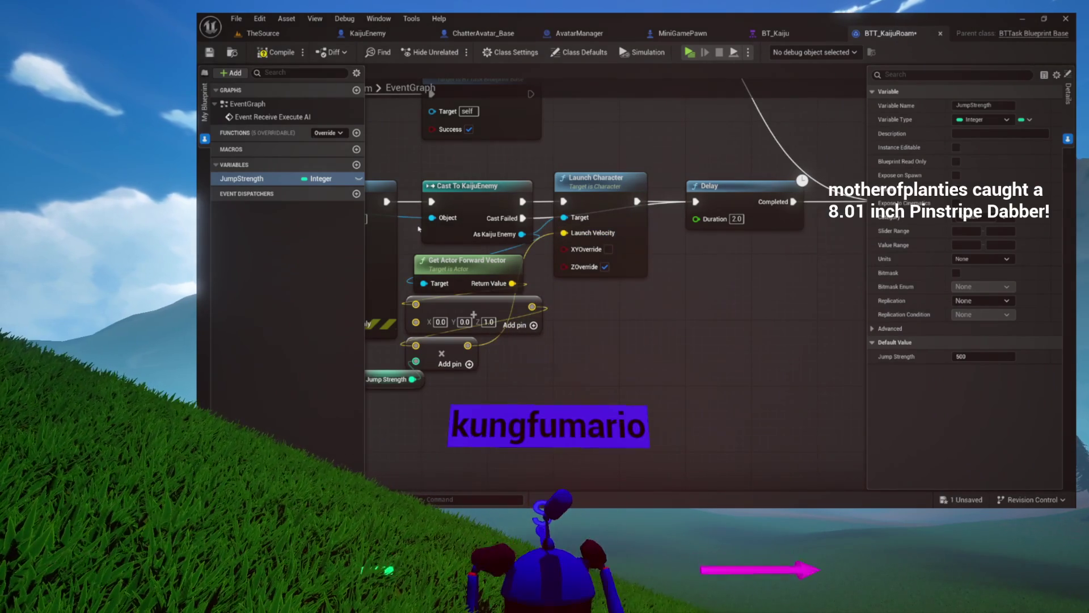
pyautogui.moveTo(521, 367); pyautogui.dragTo(691, 363)
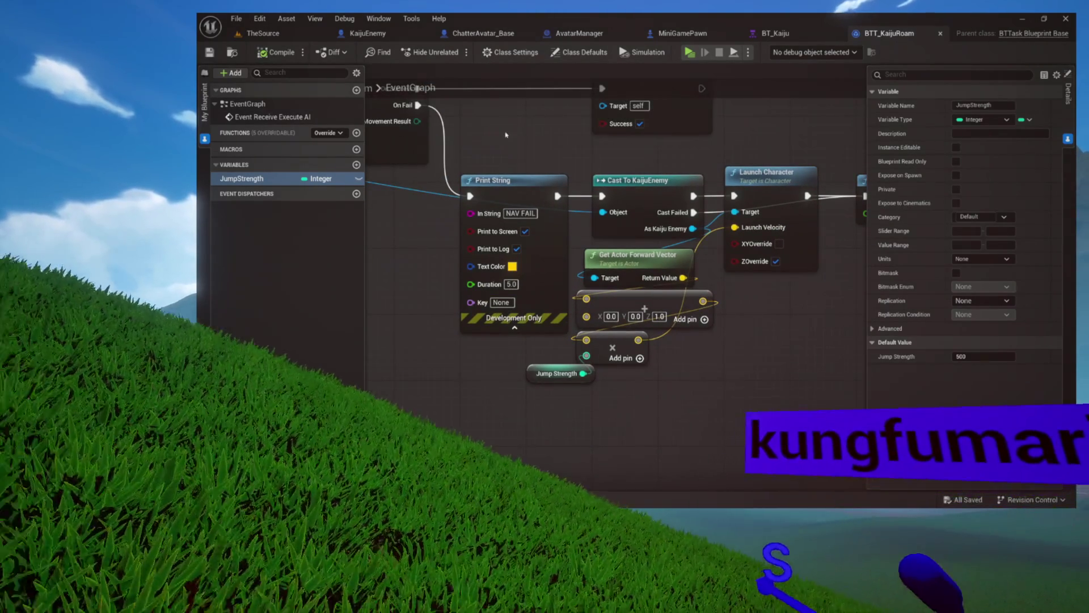
pyautogui.moveTo(506, 134); pyautogui.dragTo(738, 352)
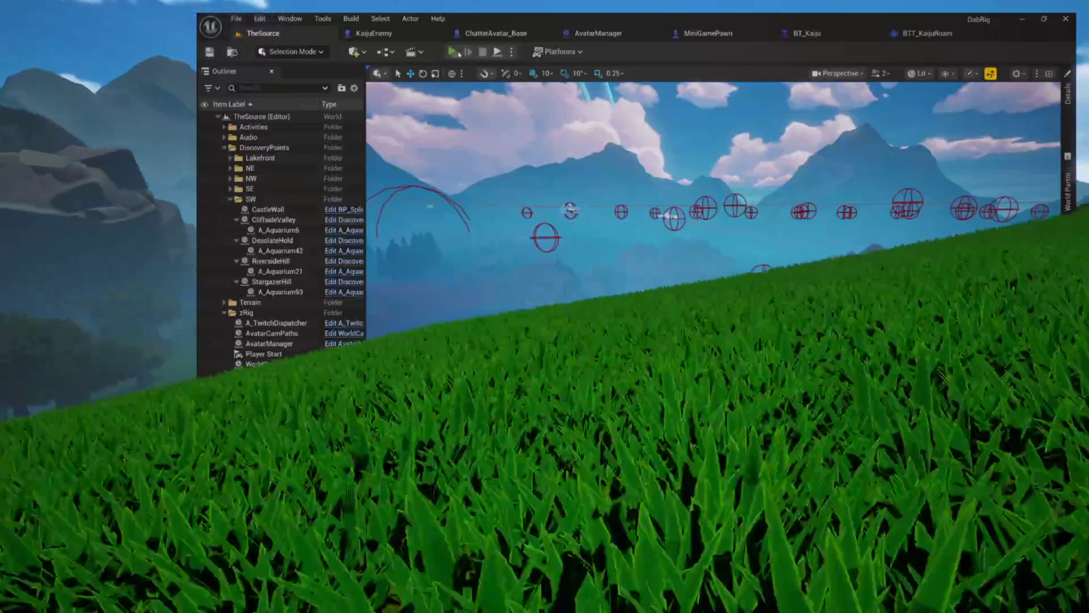
# - Play the level in a new editor window and watch the Kaiju dinosaur
pyautogui.click(459, 52)
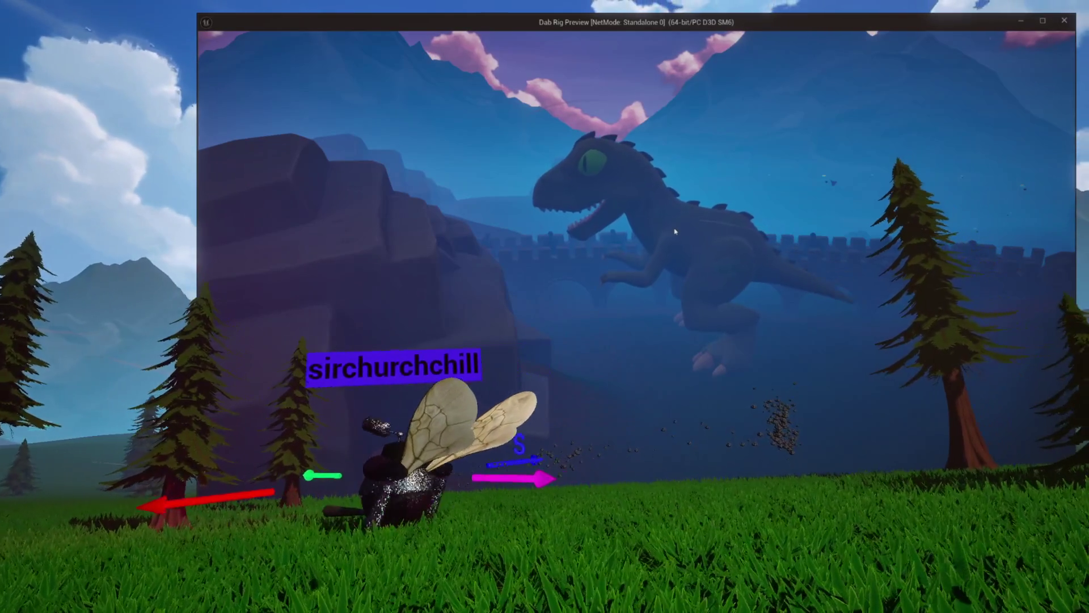
# - Move the player left with A to watch the Kaiju, then end the play-test with Esc
pyautogui.press('a')
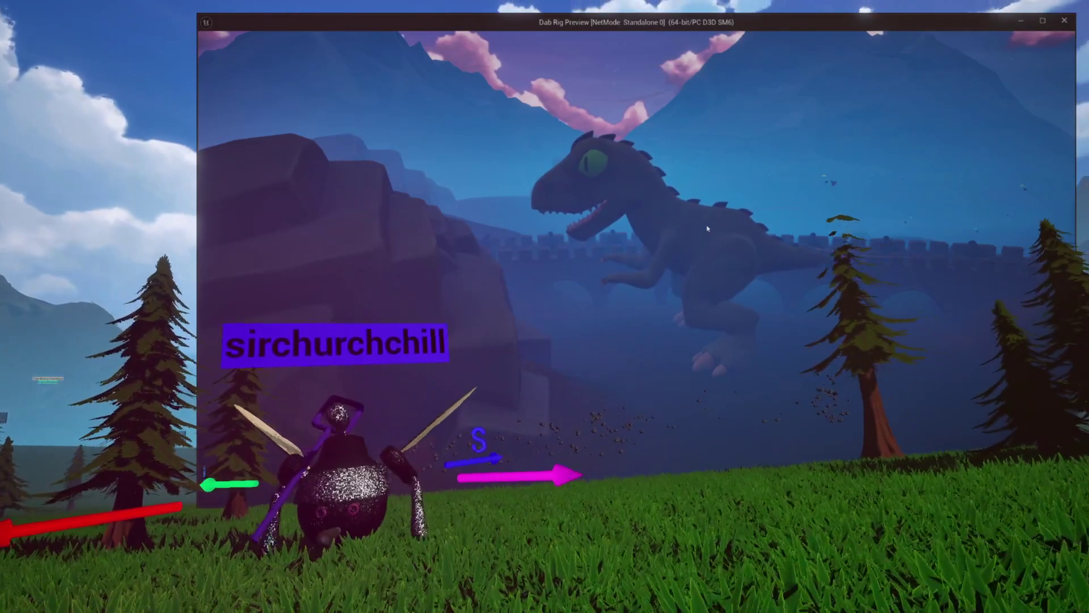
pyautogui.press('a')
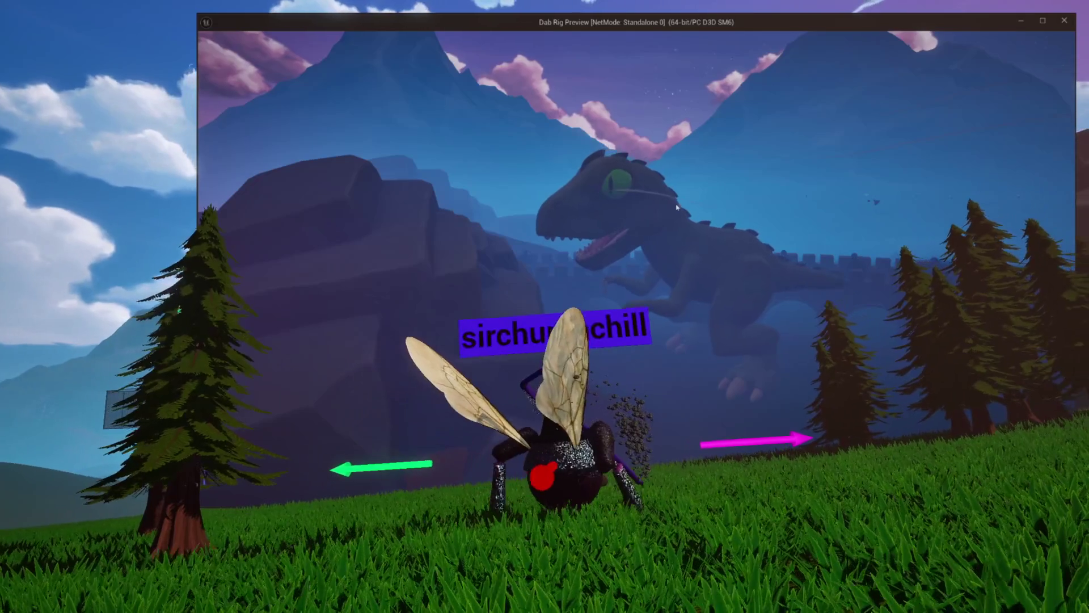
pyautogui.press('a')
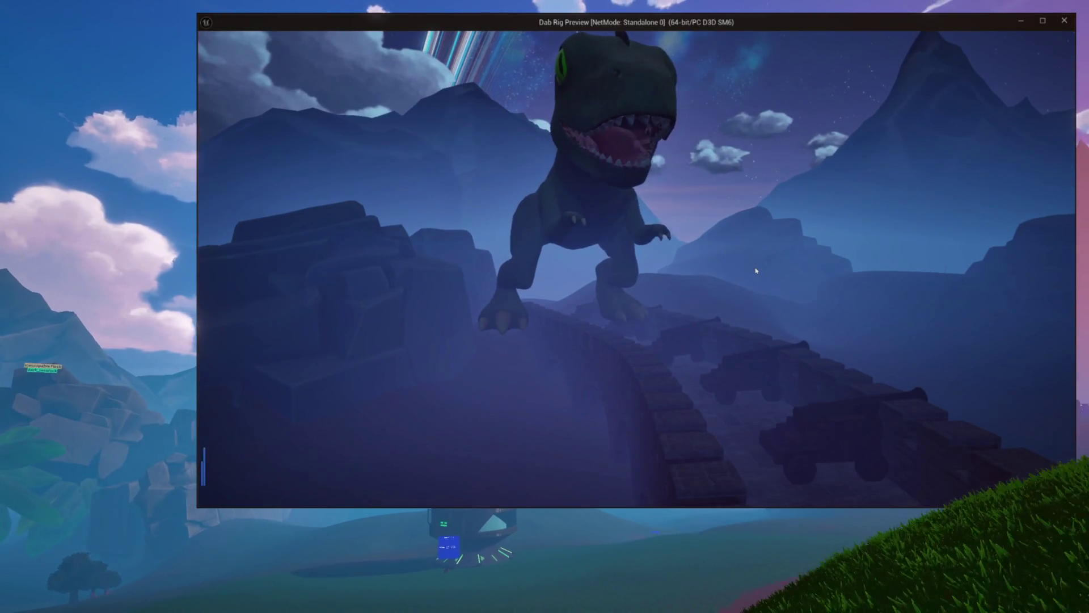
pyautogui.press('Escape')
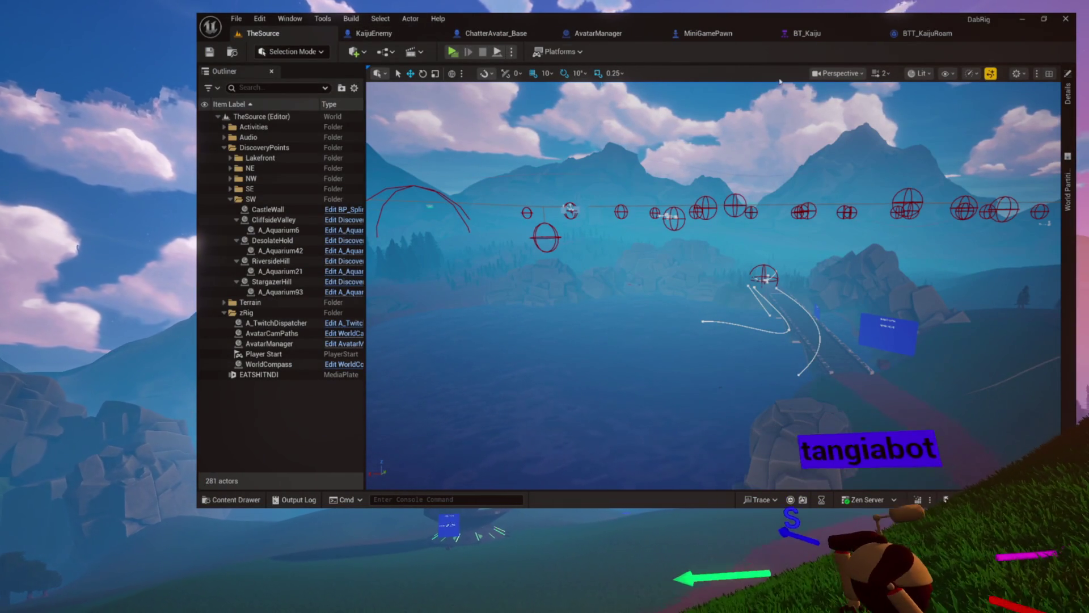
# - In BTT_KaijuRoam set the Add node's Z to 2 and JumpStrength to 2000, play-test, then exit
pyautogui.click(926, 34)
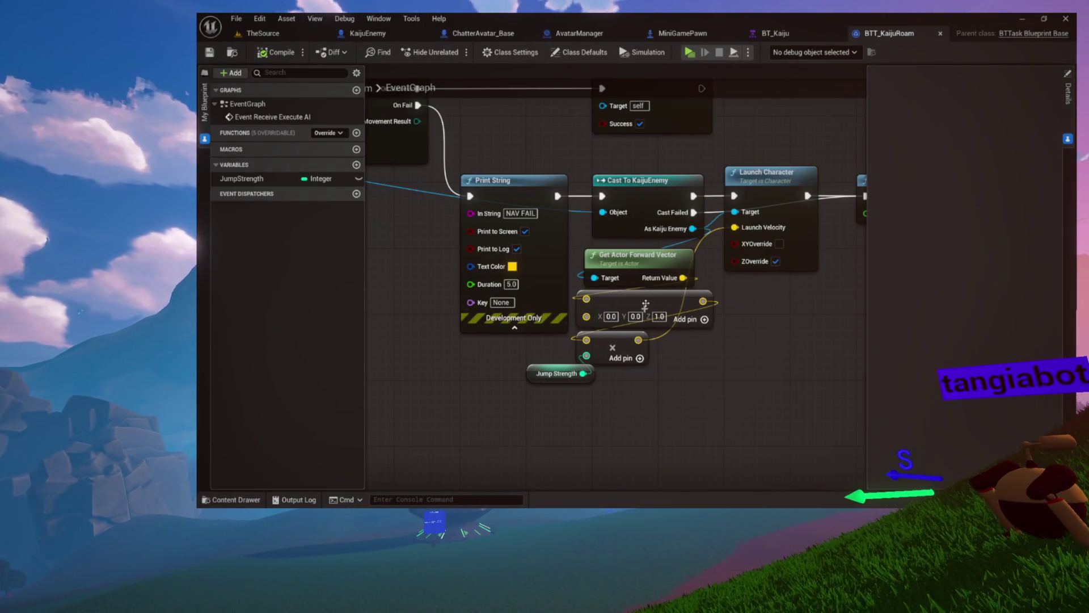
pyautogui.write('2')
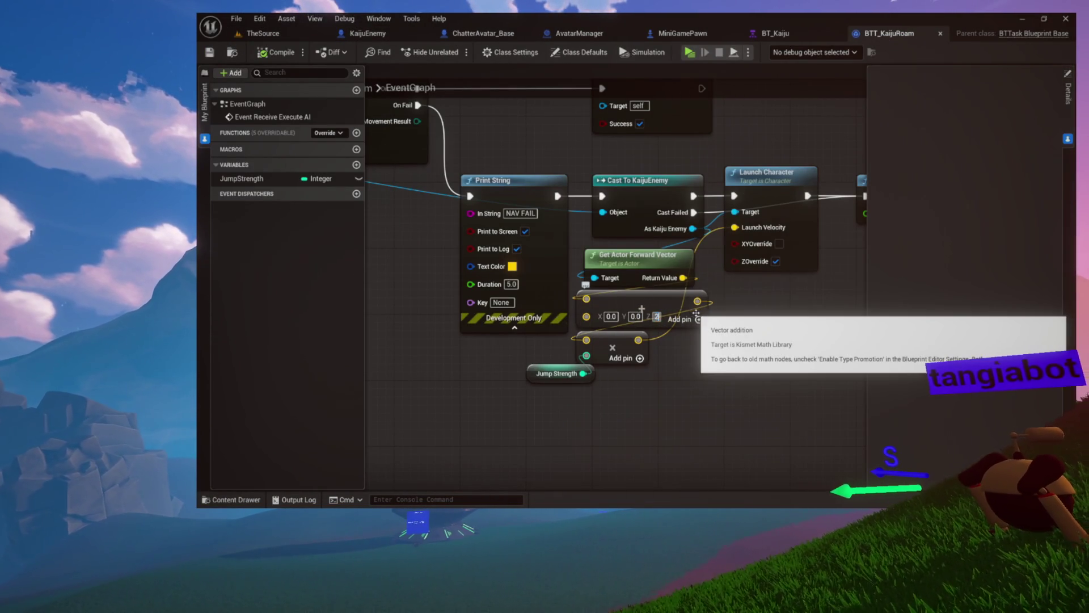
pyautogui.click(537, 373)
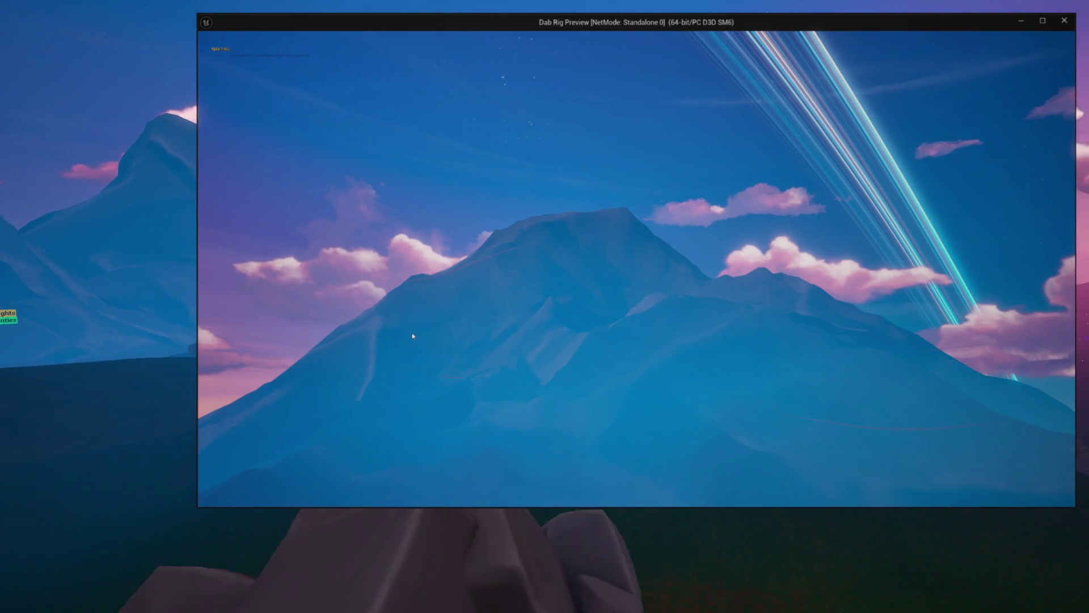
pyautogui.press('Escape')
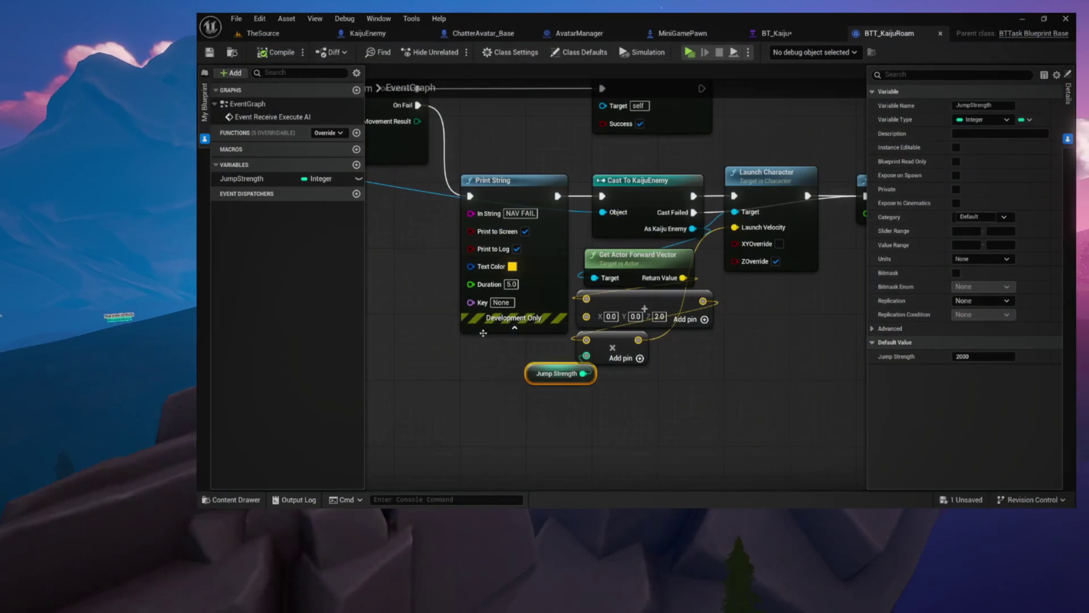
# - Set JumpStrength's default to 1000 and the Delay duration to 5.0 seconds
pyautogui.click(983, 356)
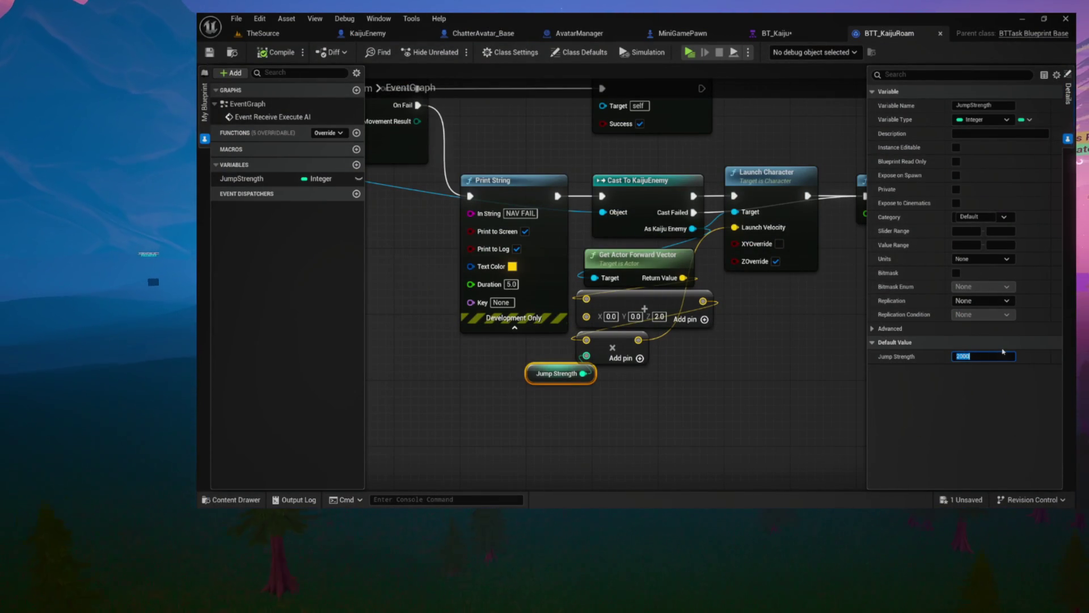
pyautogui.write('1000')
pyautogui.press('Return')
pyautogui.hotkey('ctrl', 's')
pyautogui.moveTo(772, 316); pyautogui.dragTo(527, 342)
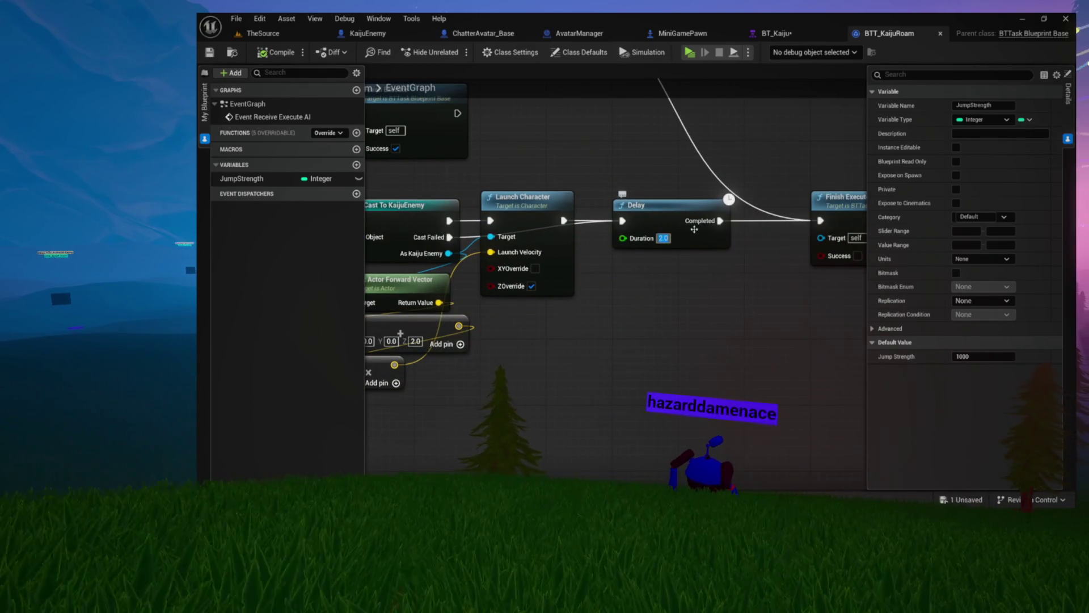
pyautogui.moveTo(834, 181); pyautogui.dragTo(731, 256)
pyautogui.click(664, 238)
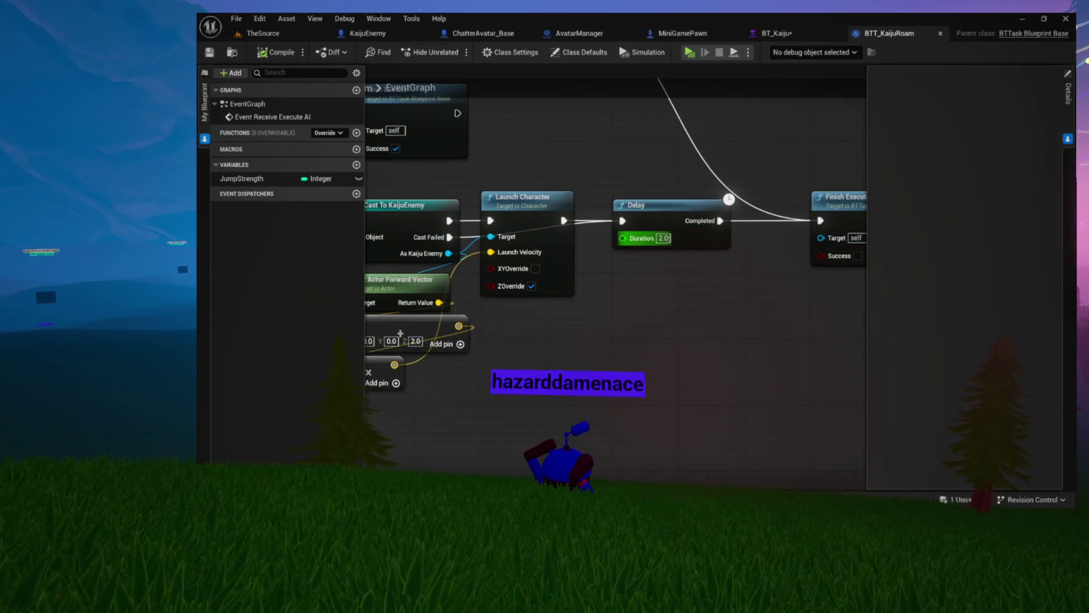
pyautogui.write('5.0')
pyautogui.press('Return')
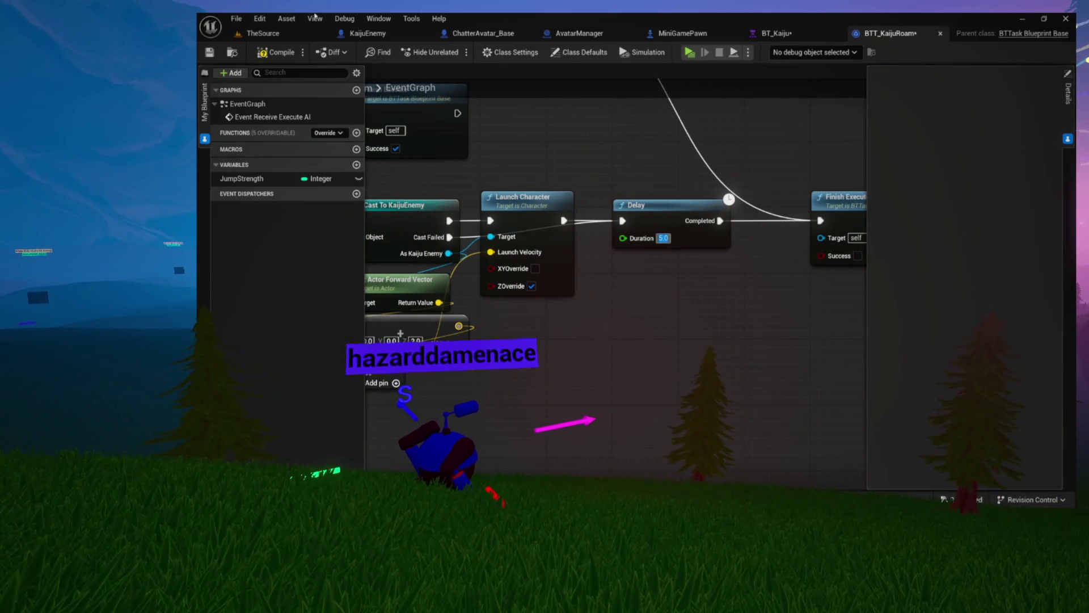
# - Compile BTT_KaijuRoam and start a new play-test, dismissing the Queue panel
pyautogui.click(275, 52)
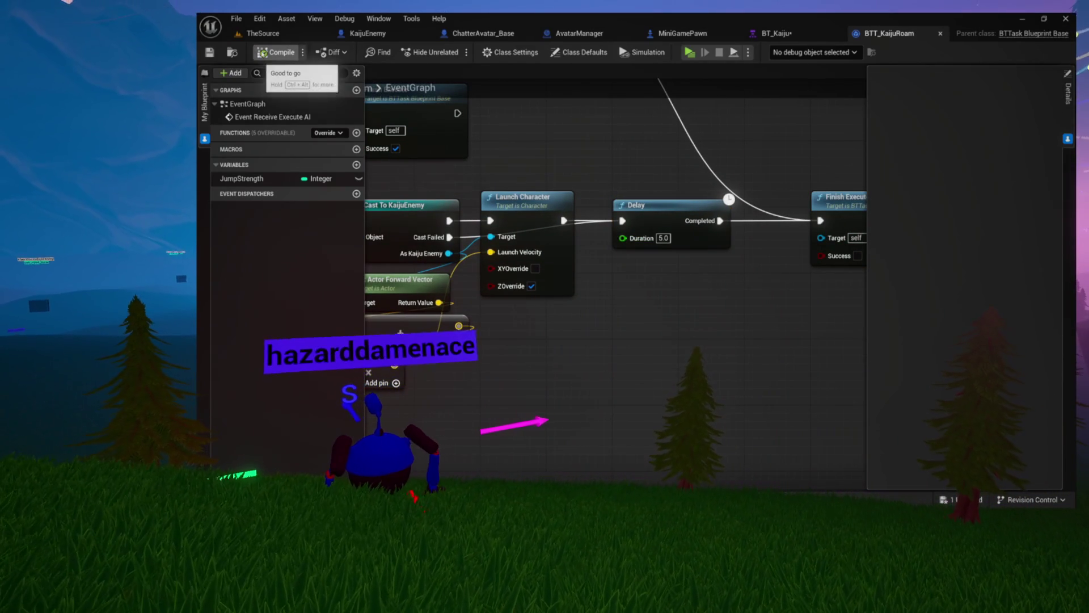
pyautogui.click(690, 52)
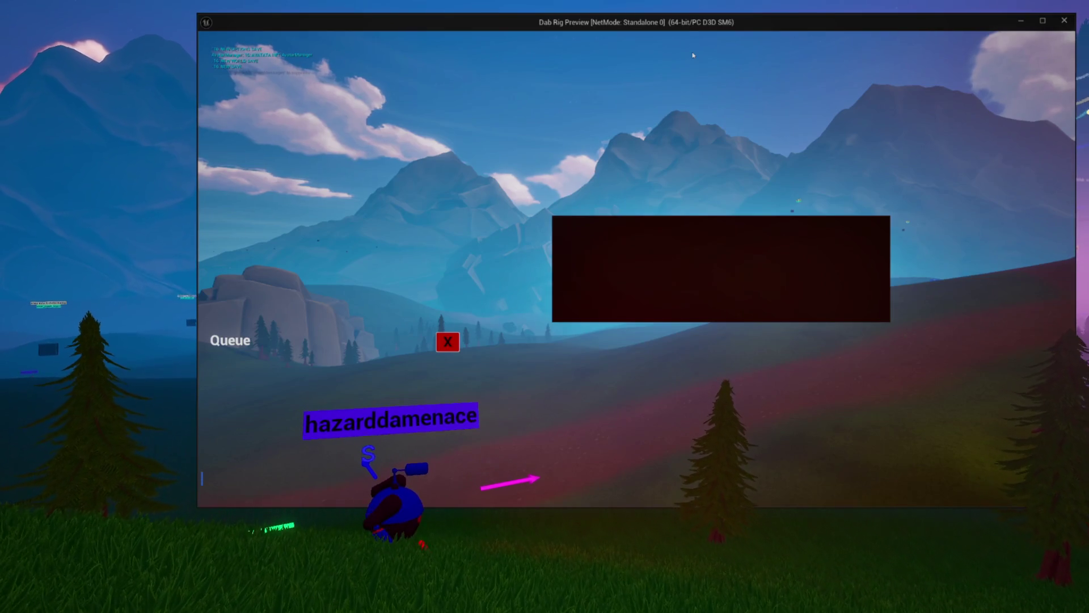
pyautogui.click(457, 351)
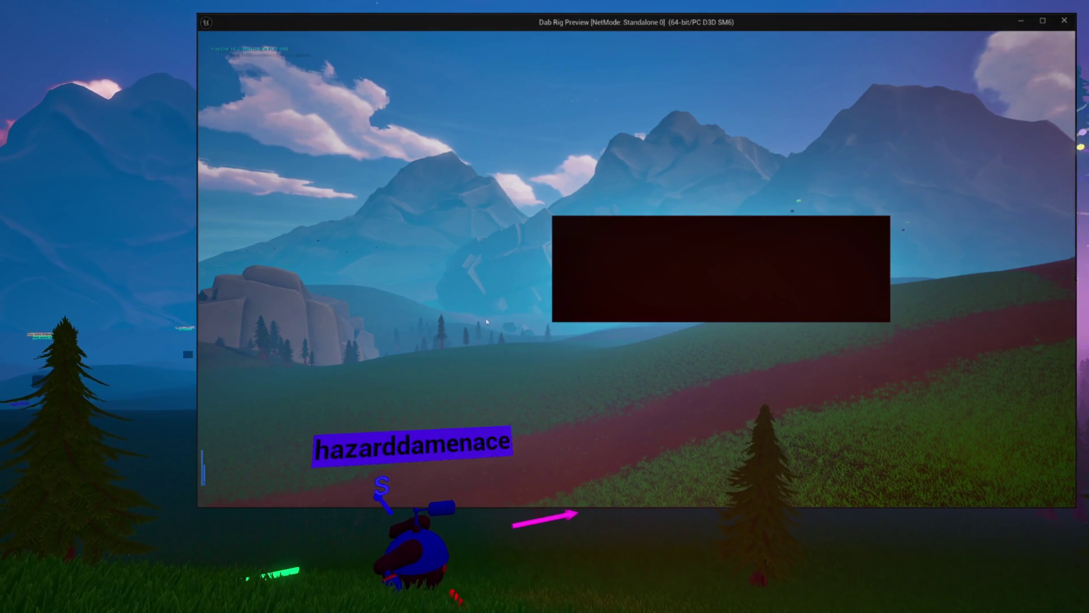
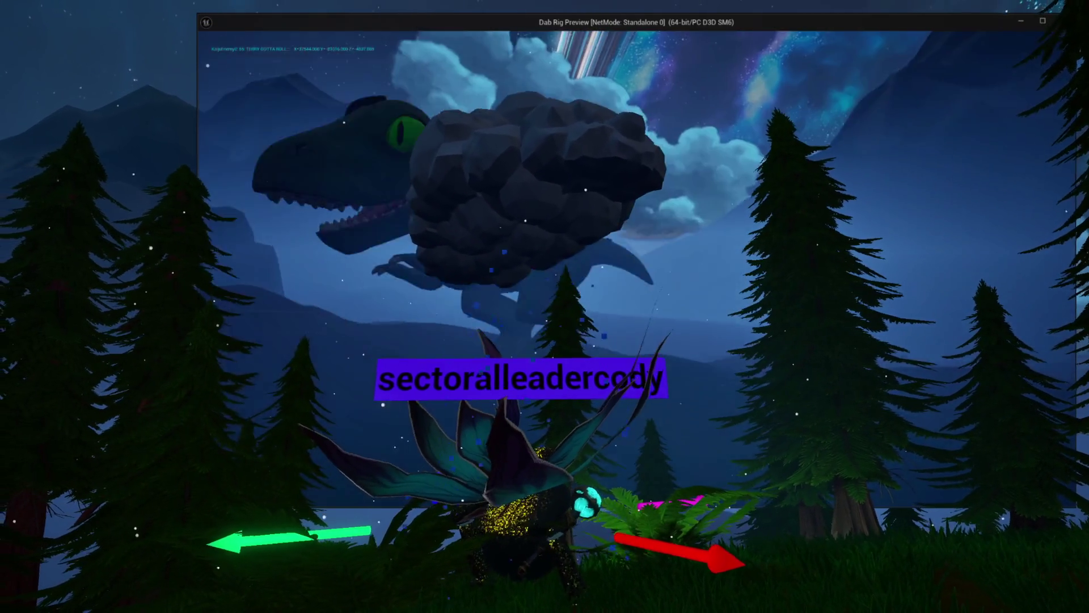
# - Close the game preview and recompile the BTT_KaijuRoam blueprint
pyautogui.press('Escape')
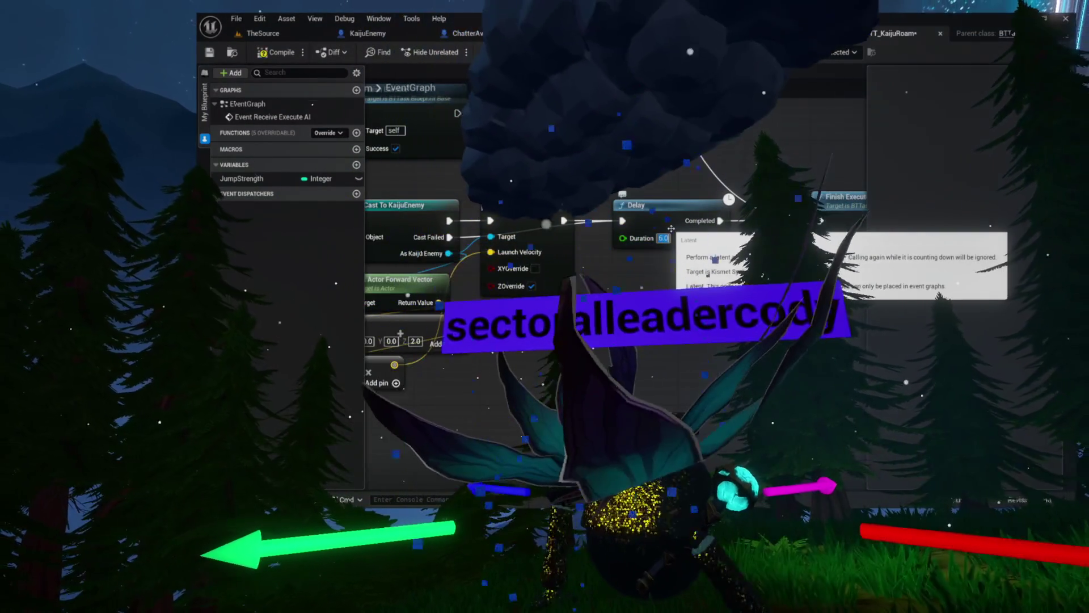
pyautogui.moveTo(727, 196); pyautogui.dragTo(954, 233)
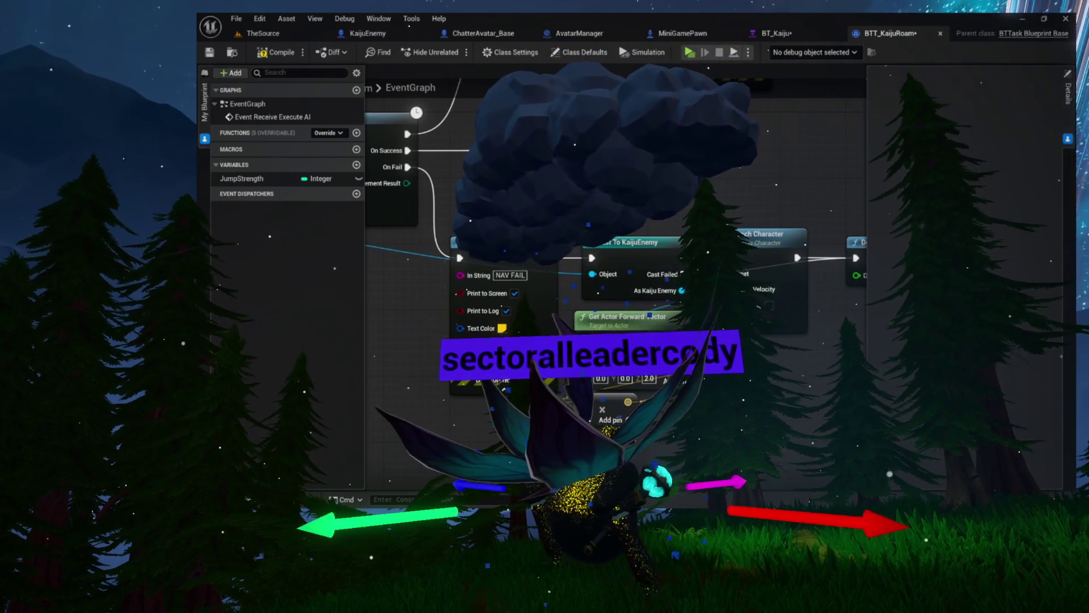
pyautogui.click(293, 55)
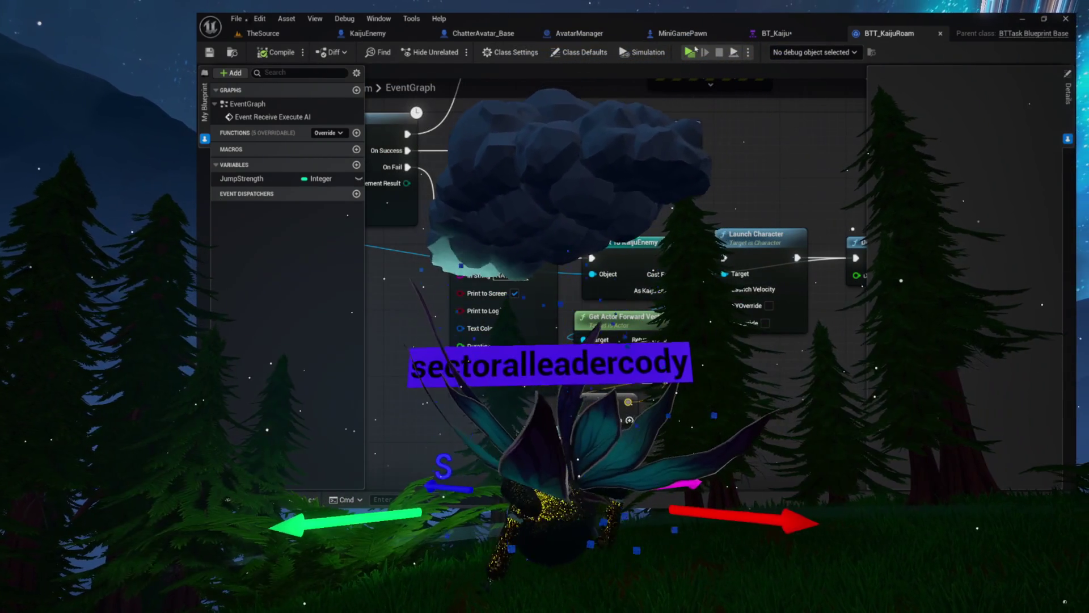
# - Run and close a standalone preview, then switch to the KaijuEnemy blueprint
pyautogui.click(690, 54)
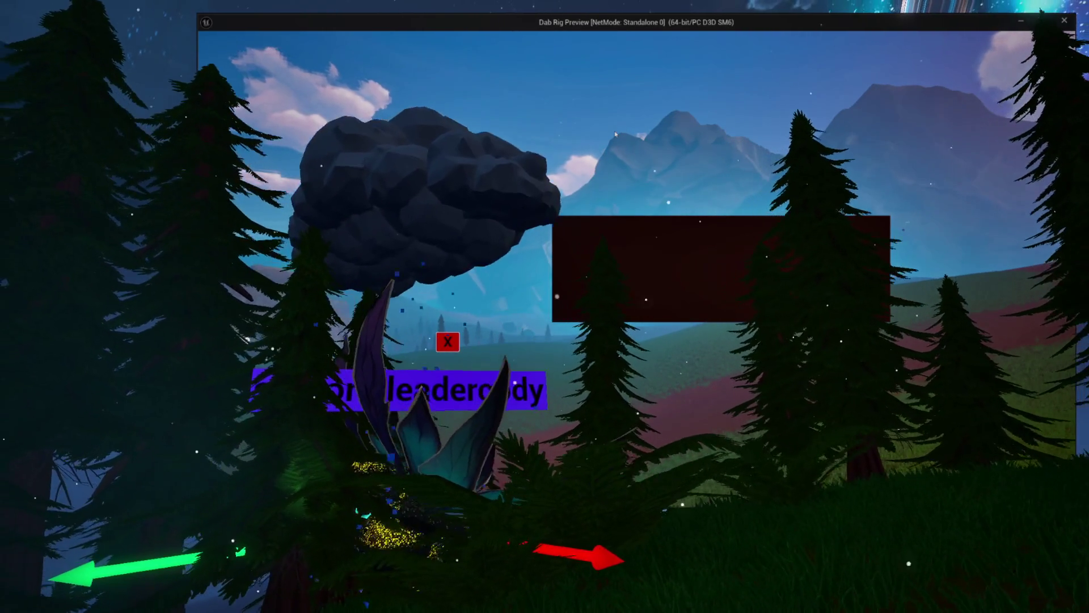
pyautogui.press('Escape')
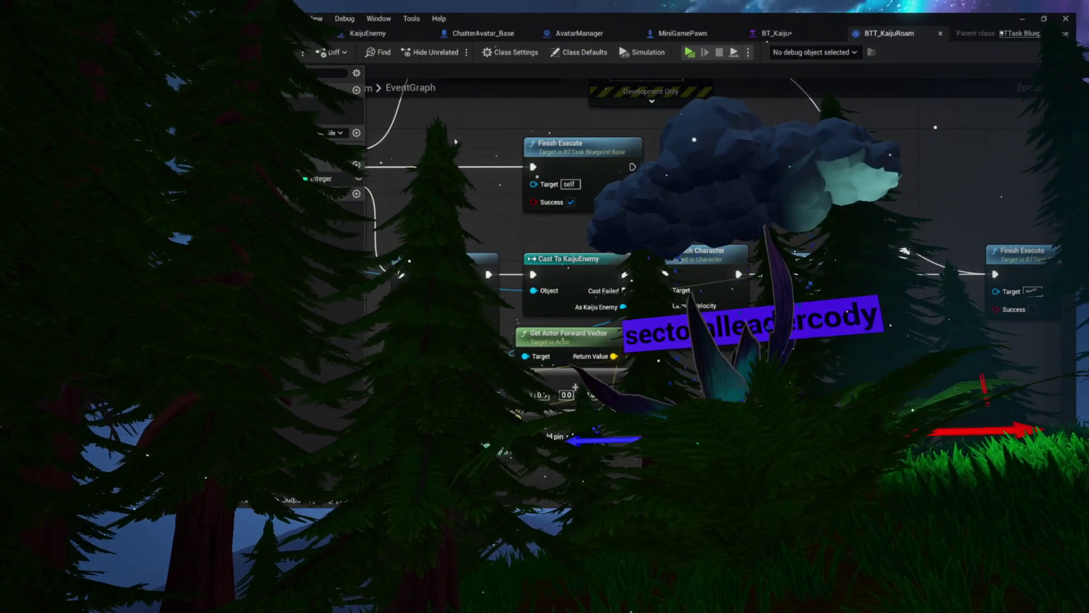
pyautogui.click(369, 33)
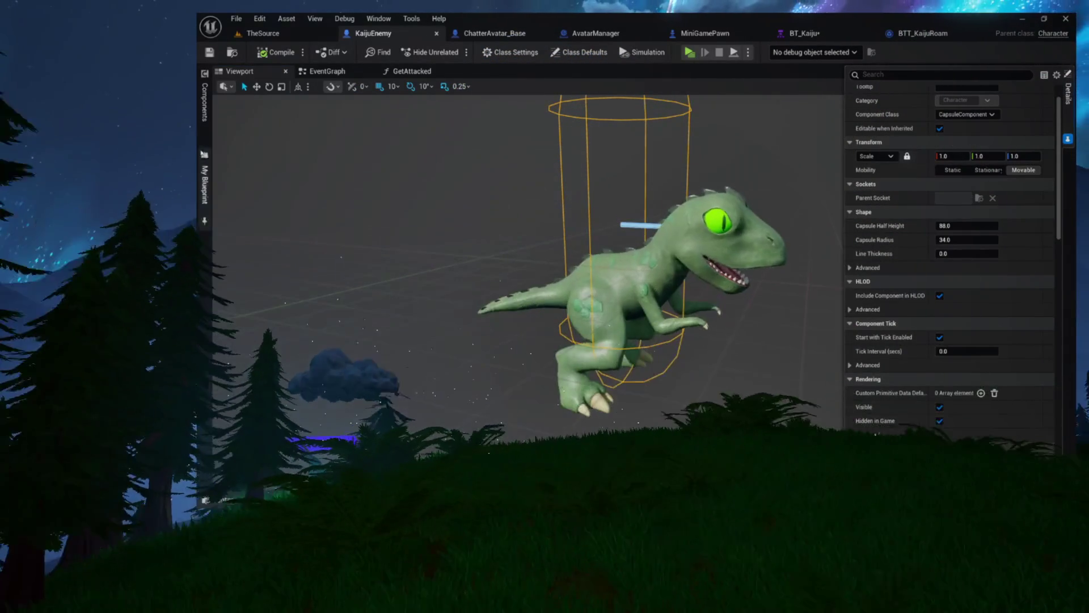
# - Select KaijuEnemy's Character Movement, collapse Jumping / Falling and expand Character Movement: Gravity
pyautogui.click(205, 113)
pyautogui.click(278, 157)
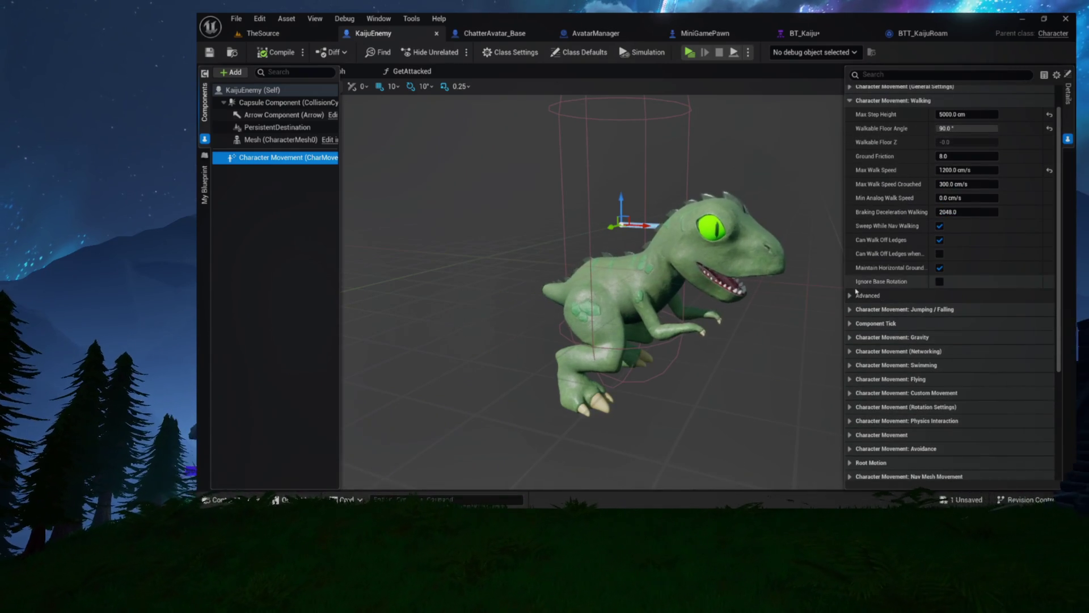
pyautogui.scroll(-2, 886, 267)
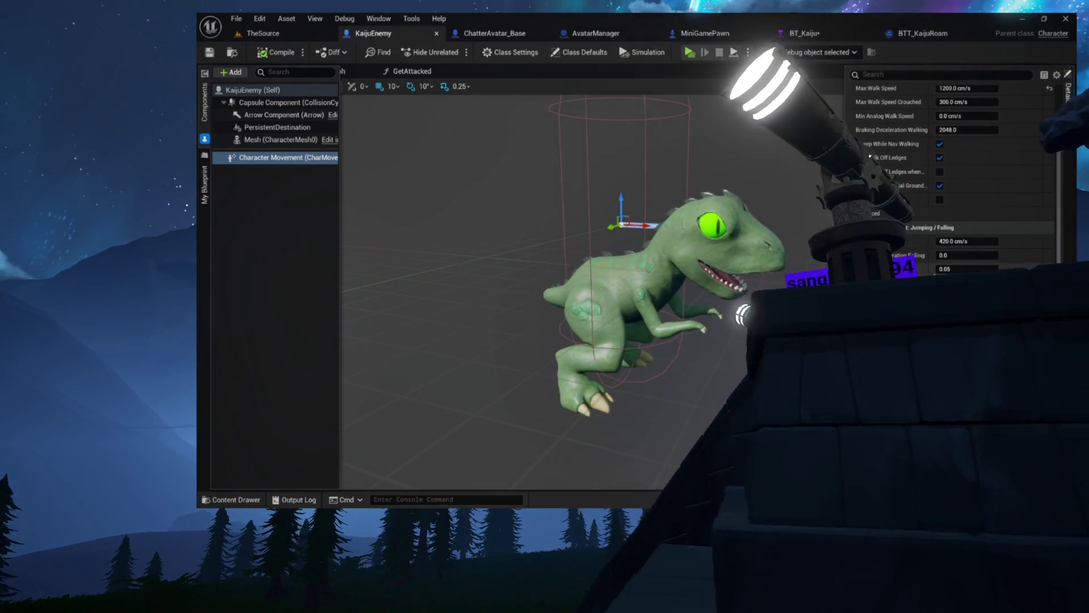
pyautogui.scroll(-2, 918, 306)
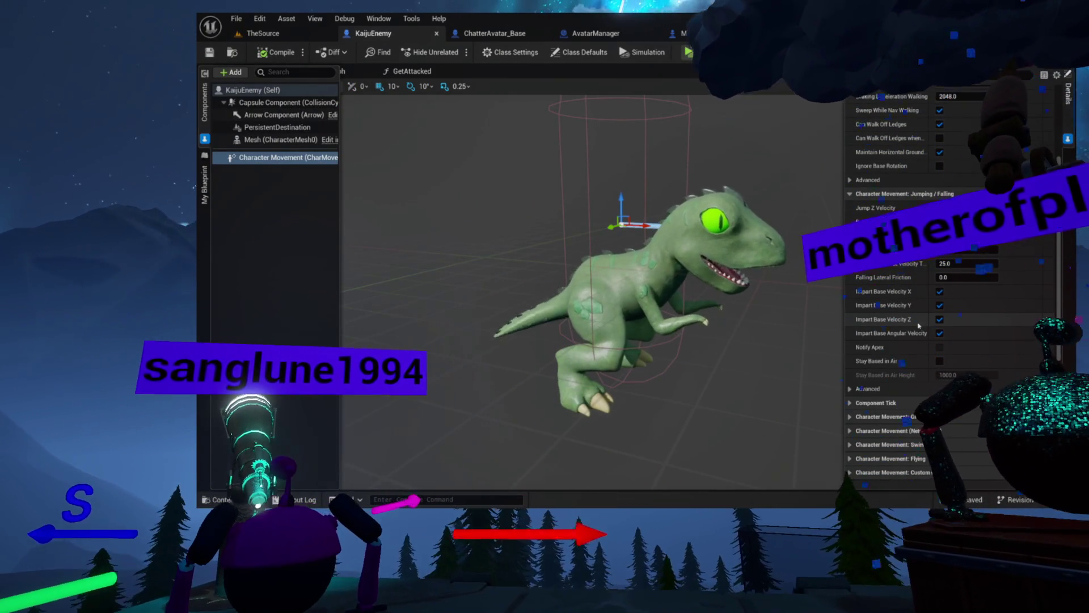
pyautogui.click(856, 193)
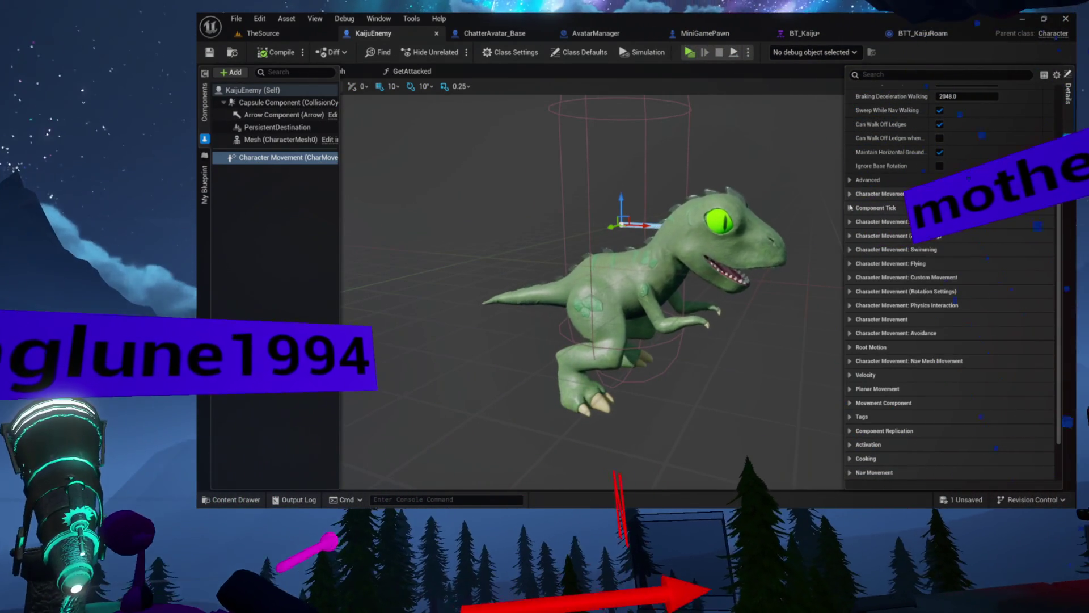
pyautogui.click(851, 222)
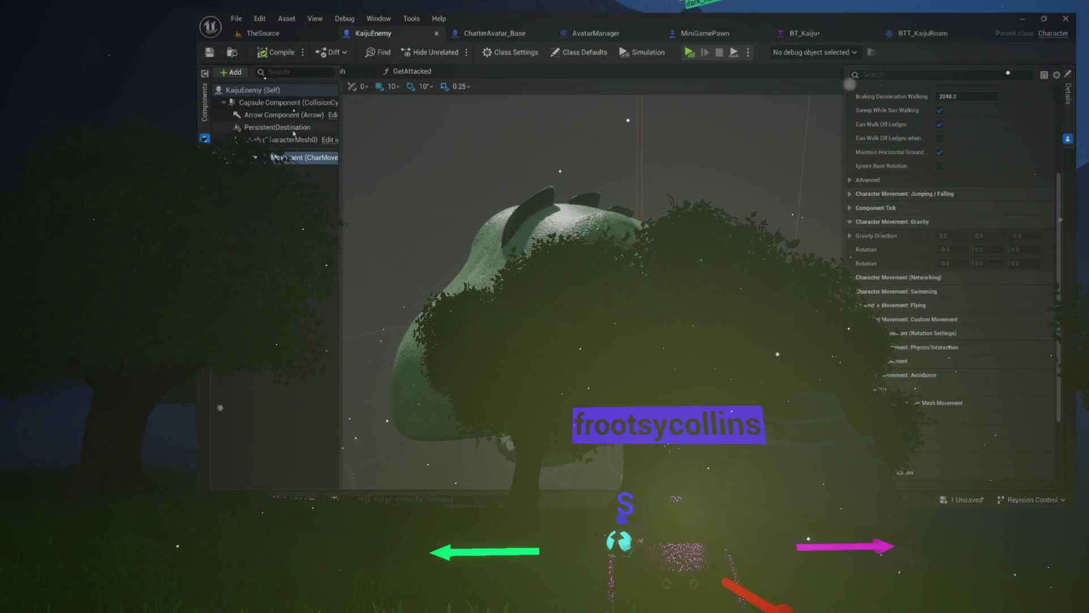
# - Add a Static Mesh component named Hat under KaijuEnemy, parented to Mesh (CharacterMesh0)
pyautogui.click(266, 127)
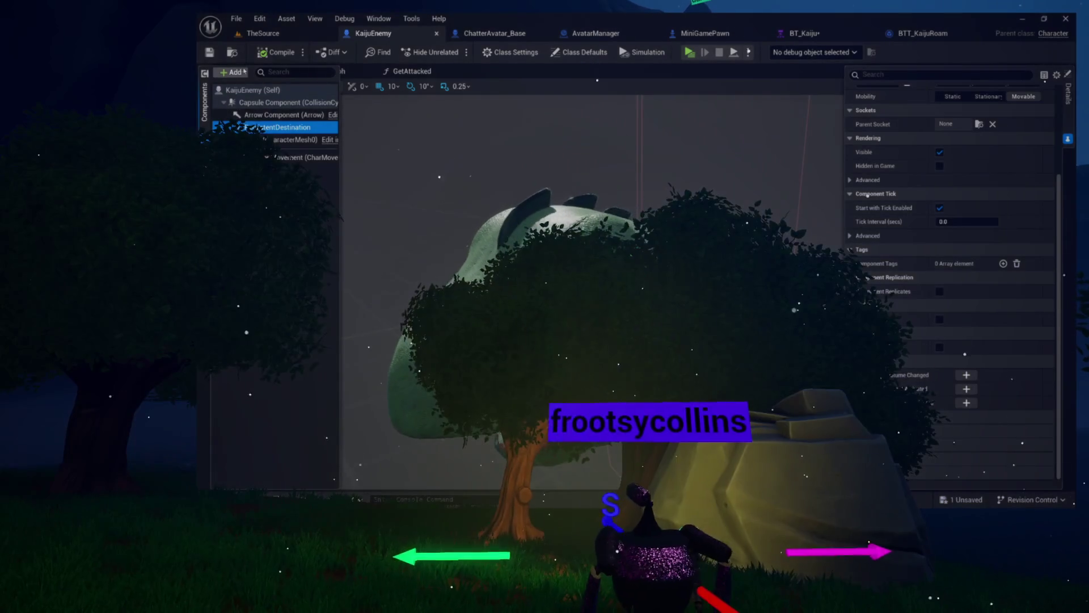
pyautogui.click(231, 73)
pyautogui.write('Hat')
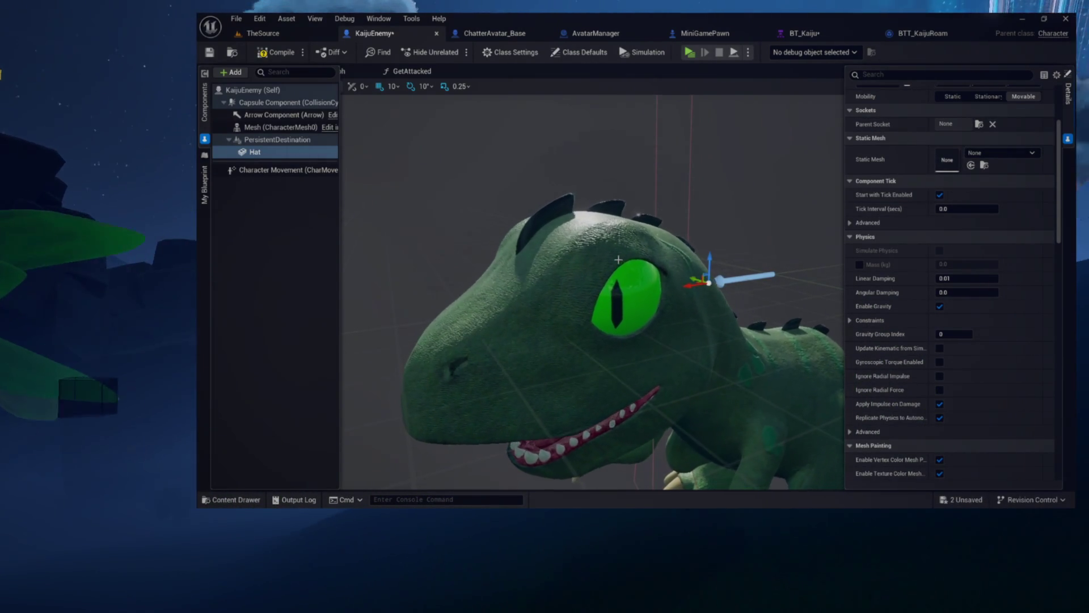
pyautogui.moveTo(255, 152); pyautogui.dragTo(258, 128)
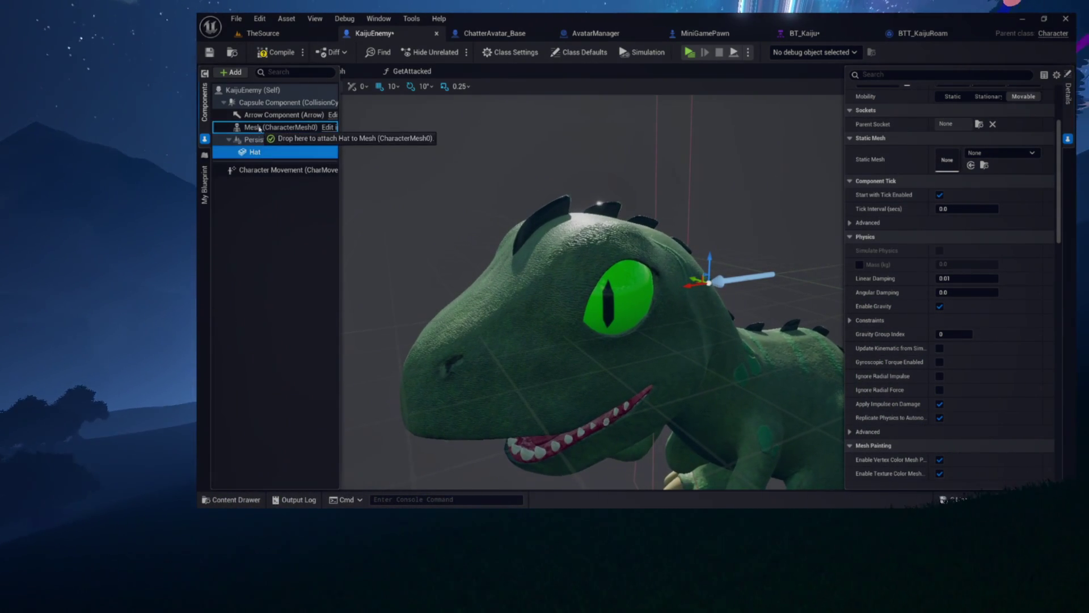
# - Set the Hat's Parent Socket to head and reset its location and rotation
pyautogui.click(982, 127)
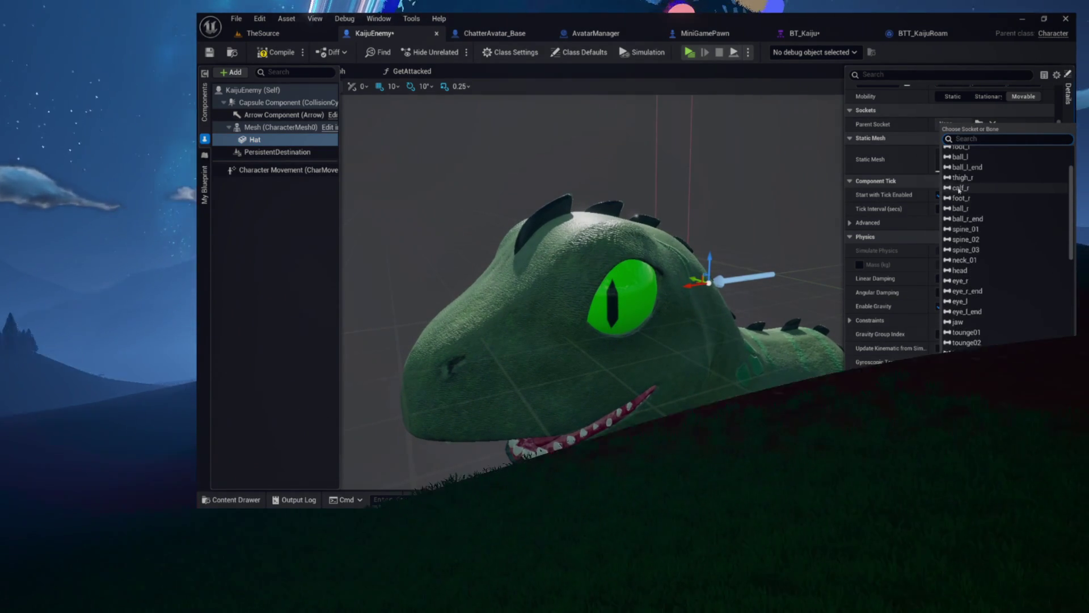
pyautogui.click(960, 237)
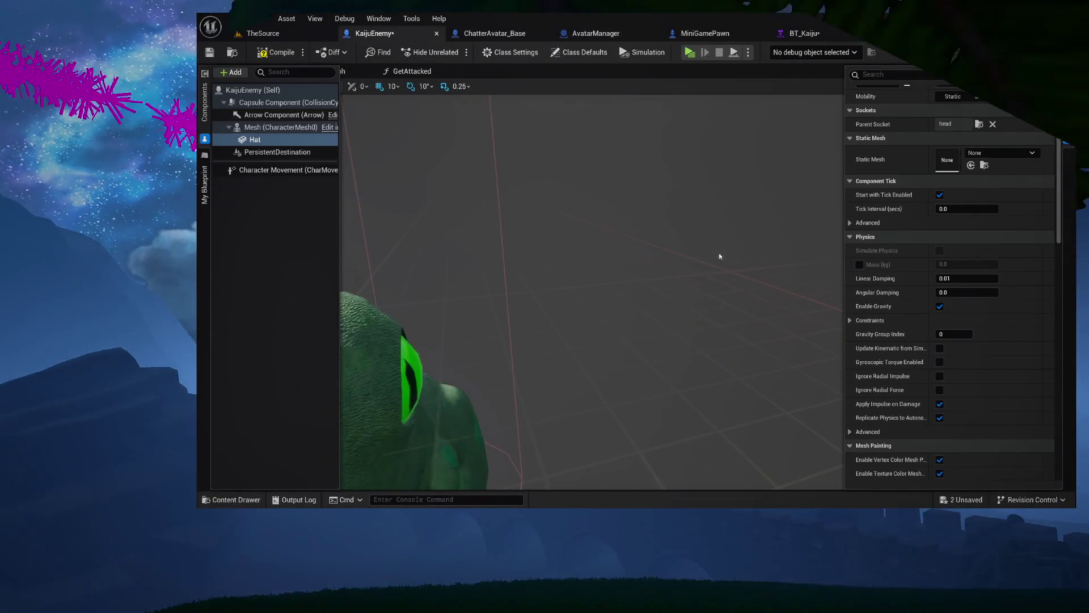
pyautogui.scroll(4, 922, 218)
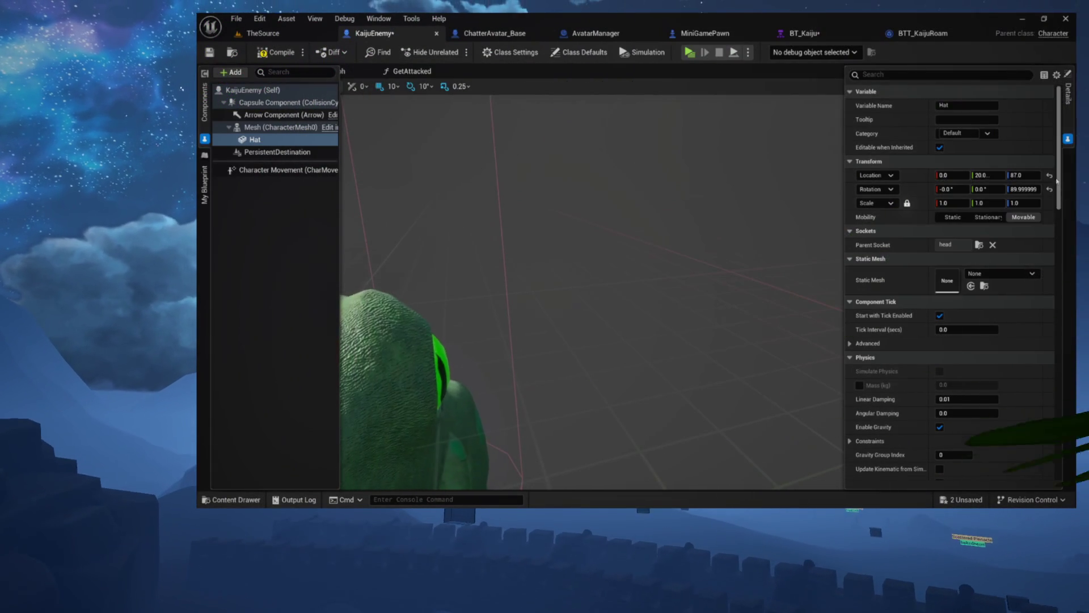
pyautogui.click(1051, 176)
pyautogui.click(1049, 189)
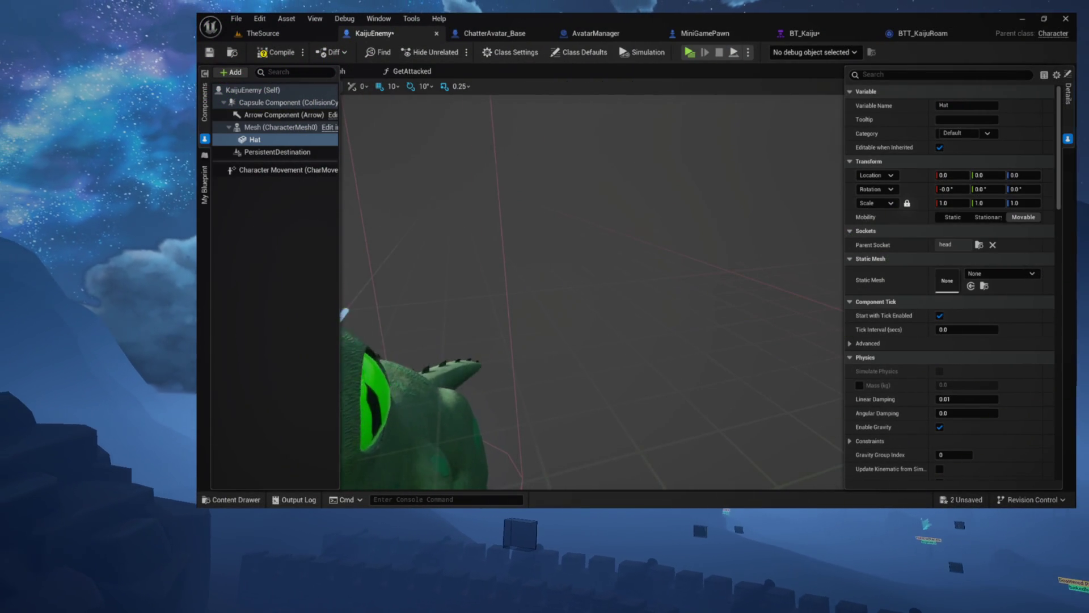
# - Frame the Hat and rotate it around its roll axis
pyautogui.press('f')
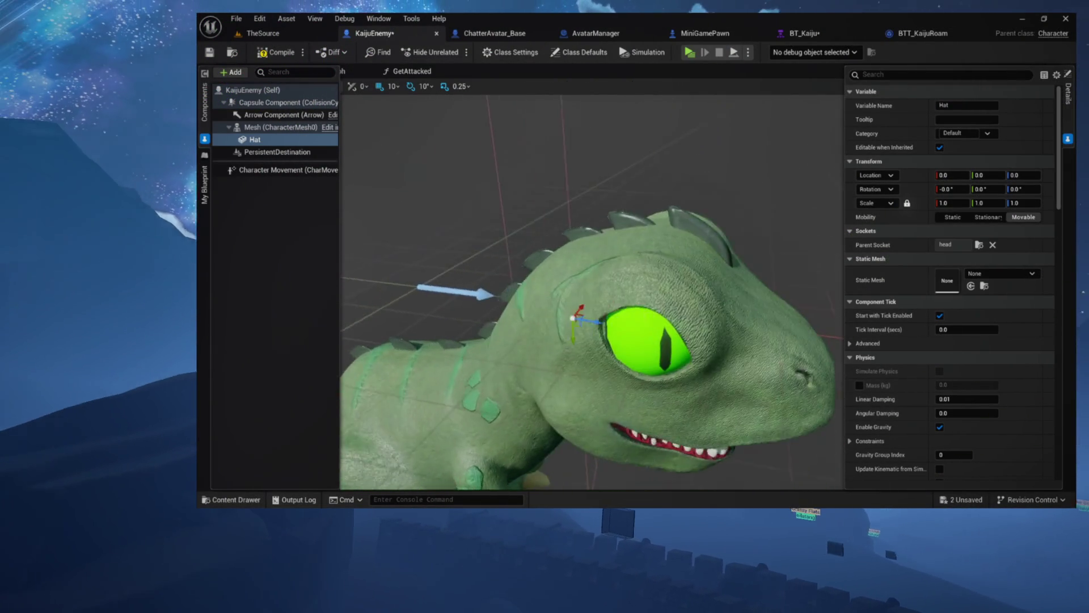
pyautogui.press('e')
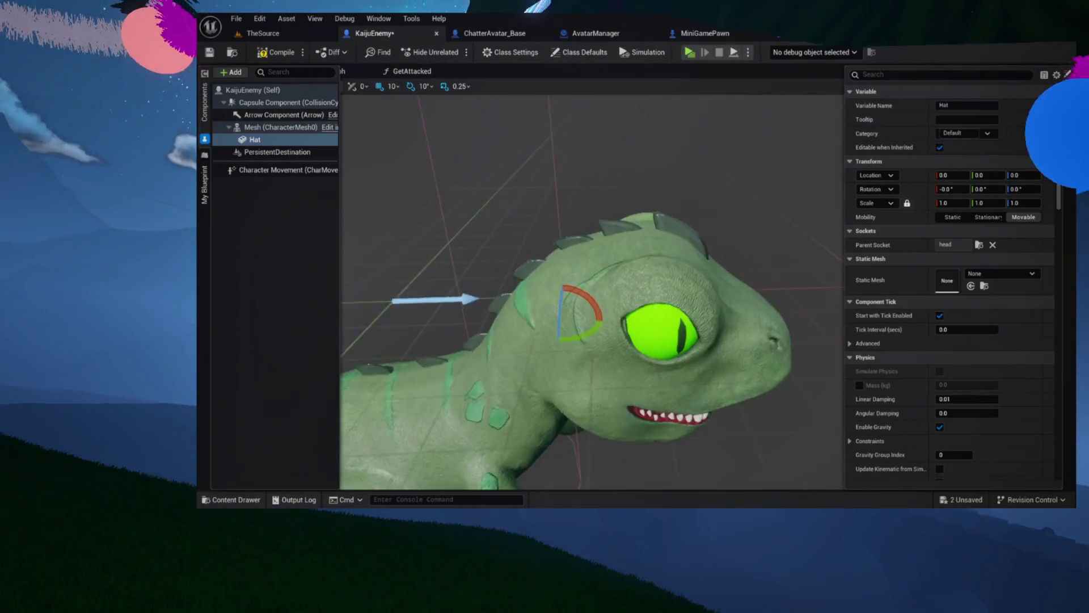
pyautogui.click(556, 191)
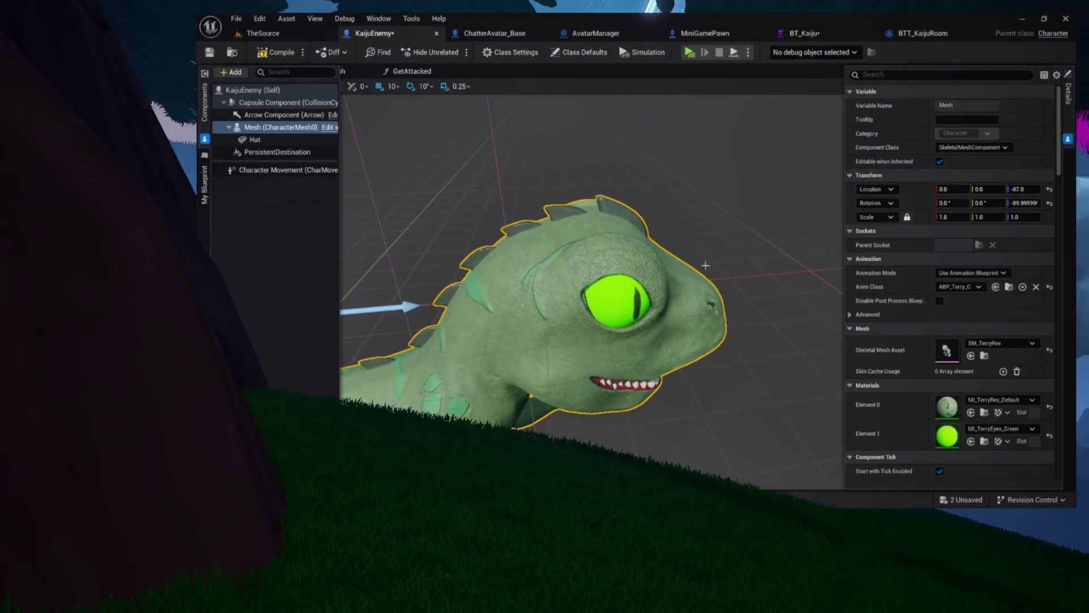
pyautogui.click(255, 139)
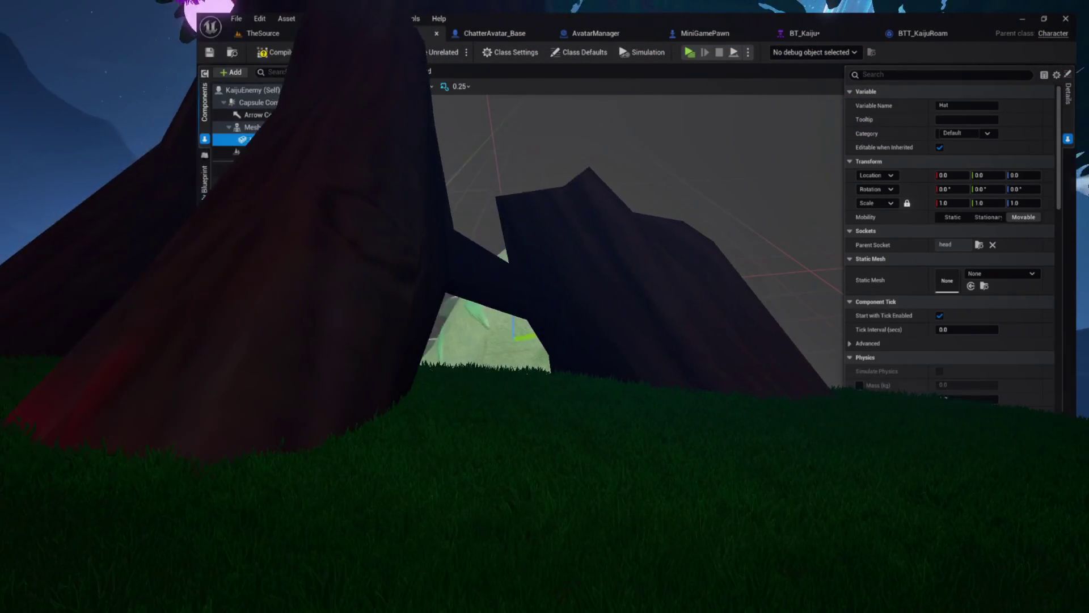
pyautogui.moveTo(553, 309); pyautogui.dragTo(521, 267)
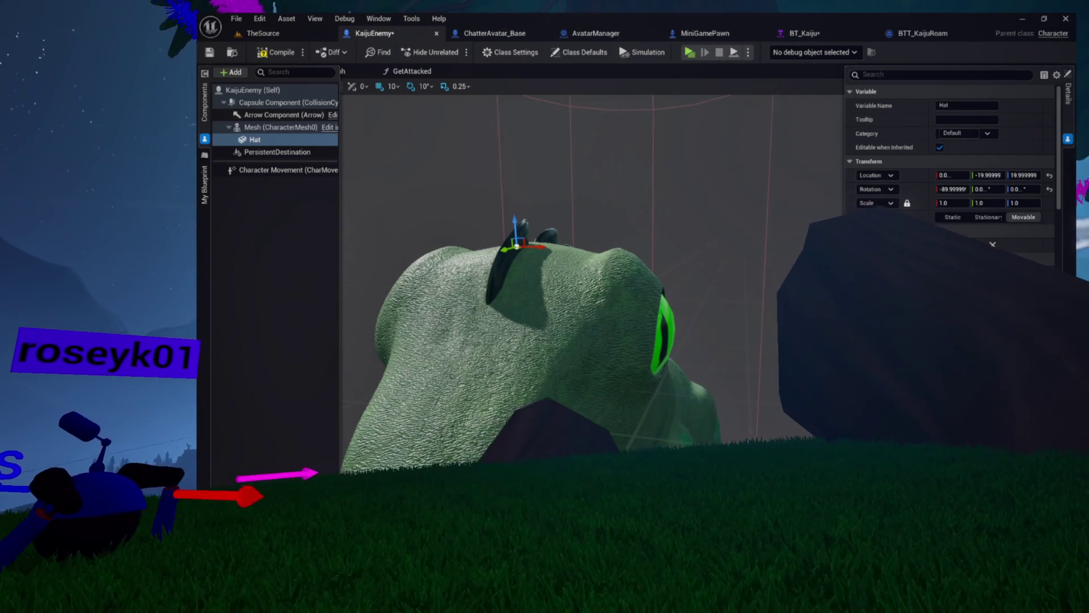
# - Give the Hat the SM_Cowboy_hat mesh and move it down onto the kaiju's head
pyautogui.scroll(-5, 593, 267)
pyautogui.scroll(4, 524, 256)
pyautogui.scroll(-4, 620, 279)
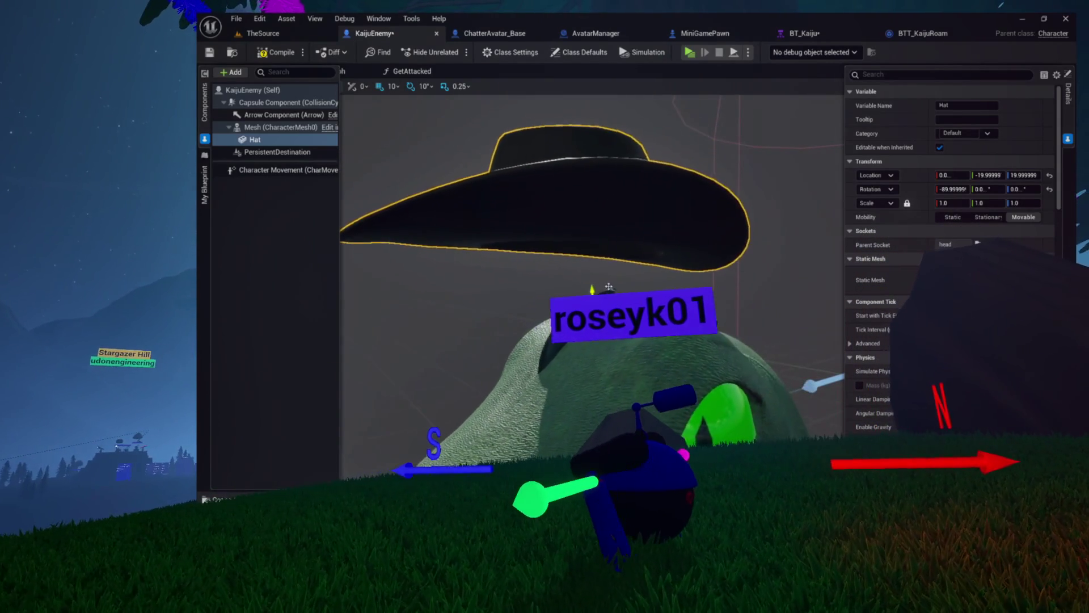
pyautogui.scroll(-3, 588, 285)
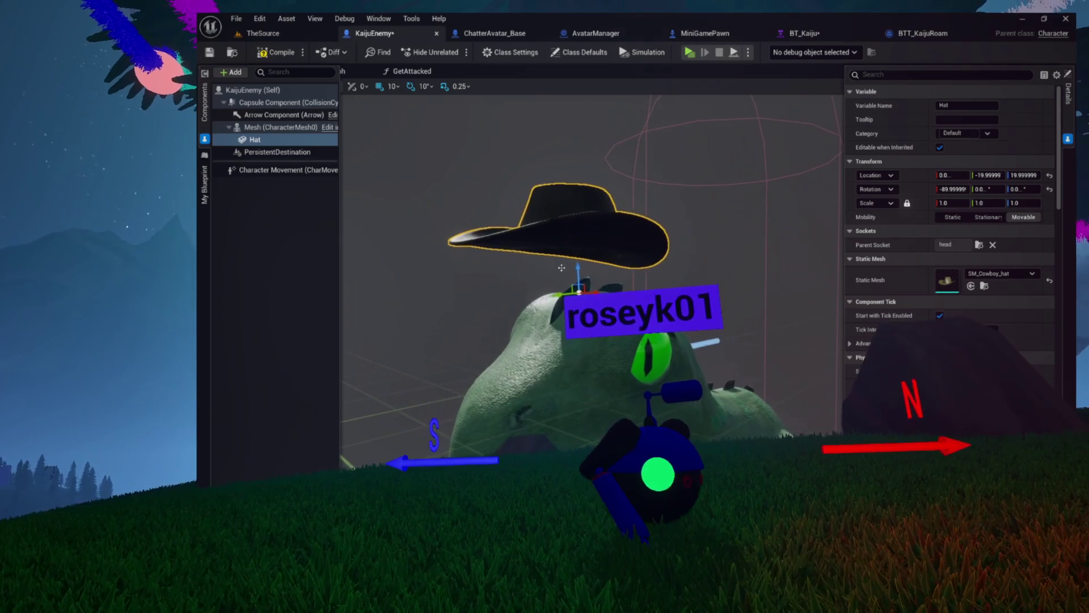
pyautogui.scroll(5, 590, 227)
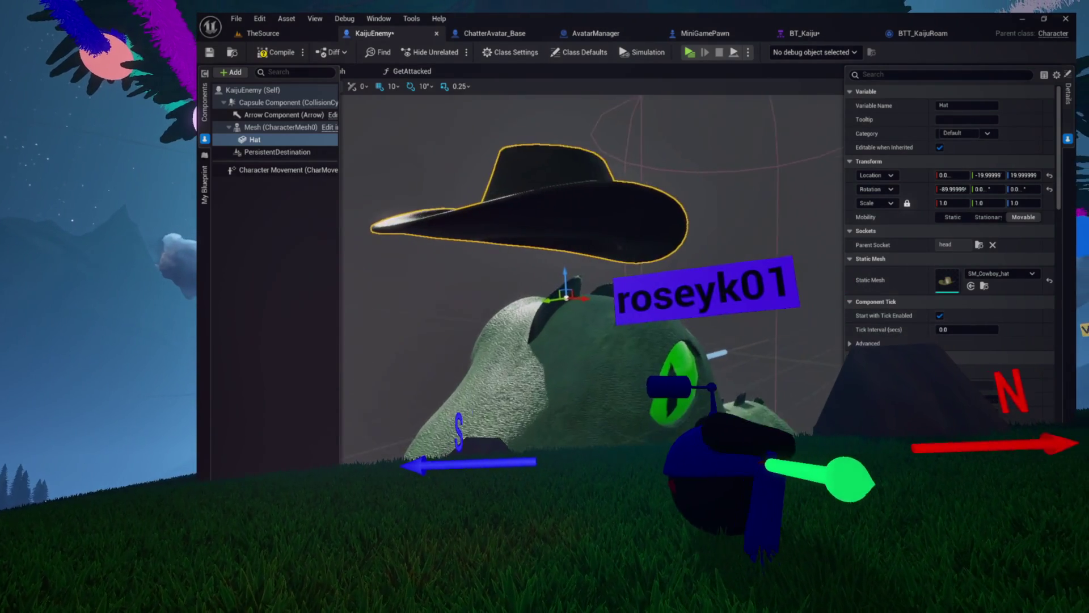
pyautogui.scroll(-5, 581, 292)
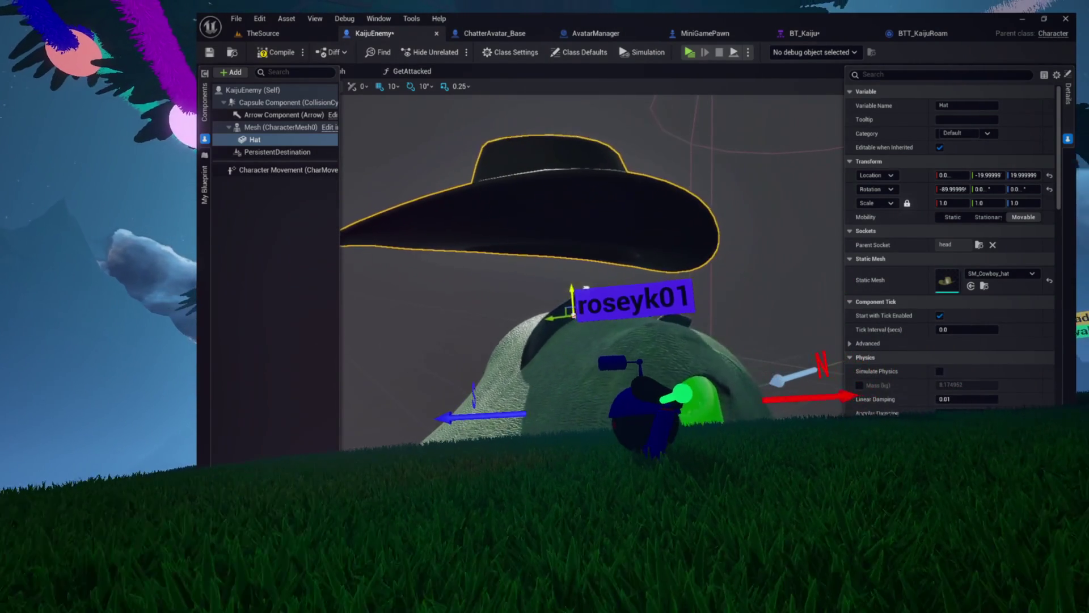
pyautogui.moveTo(582, 291); pyautogui.dragTo(571, 311)
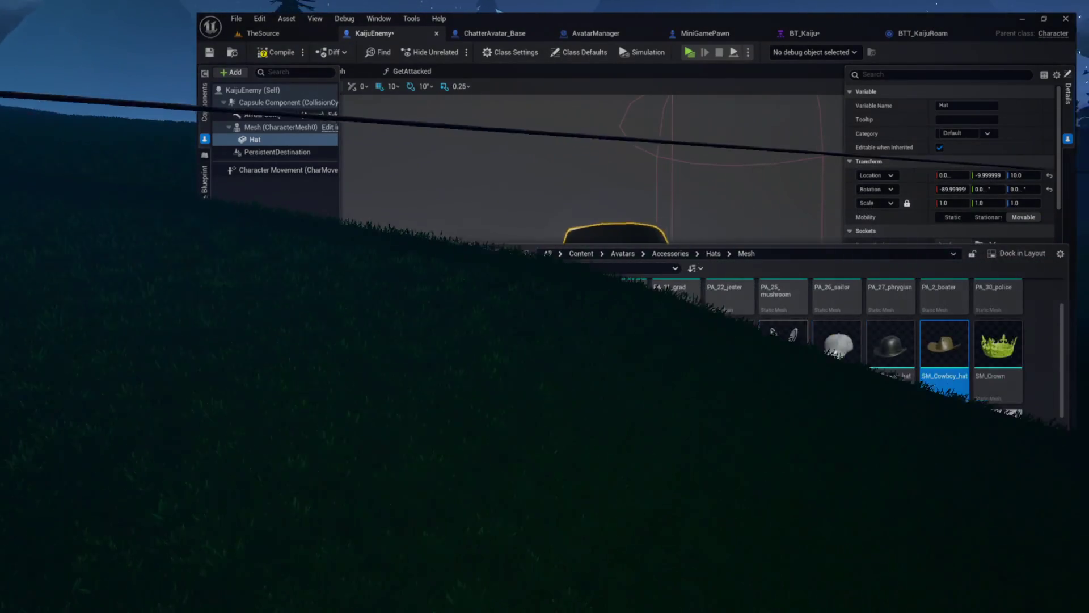
pyautogui.scroll(-1, 462, 333)
pyautogui.scroll(2, 566, 313)
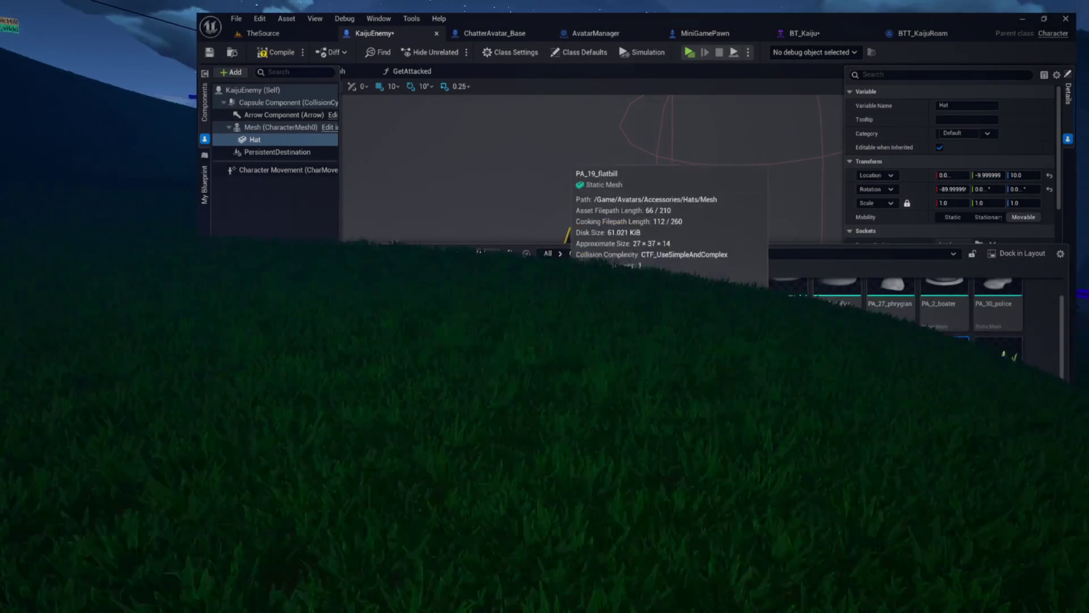
# - Set the top hat's Location X to 110, then move it onto the kaiju's head
pyautogui.scroll(-2, 774, 347)
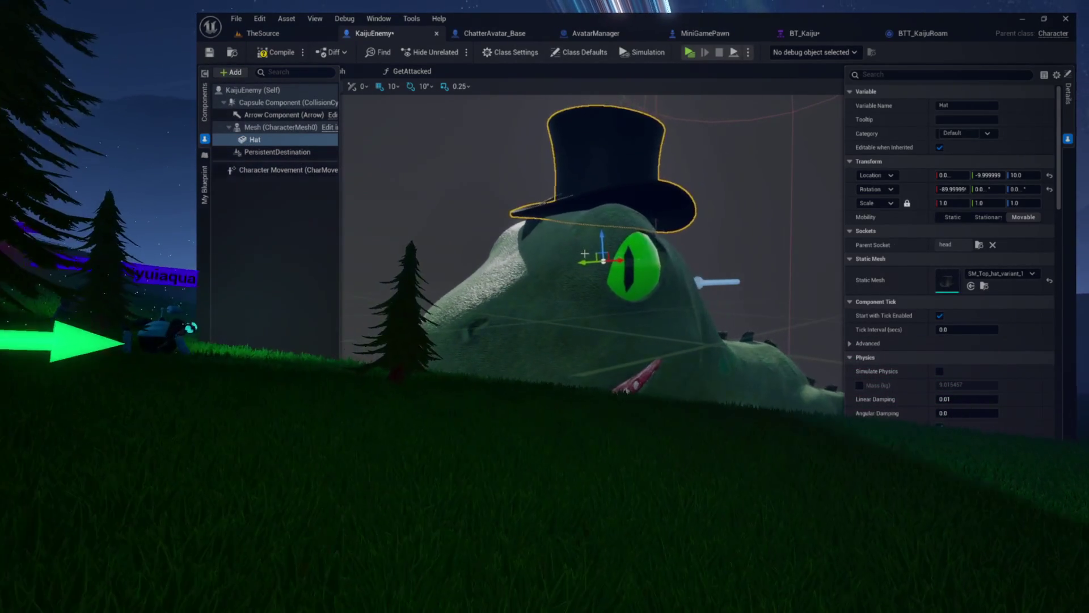
pyautogui.write('110')
pyautogui.press('Return')
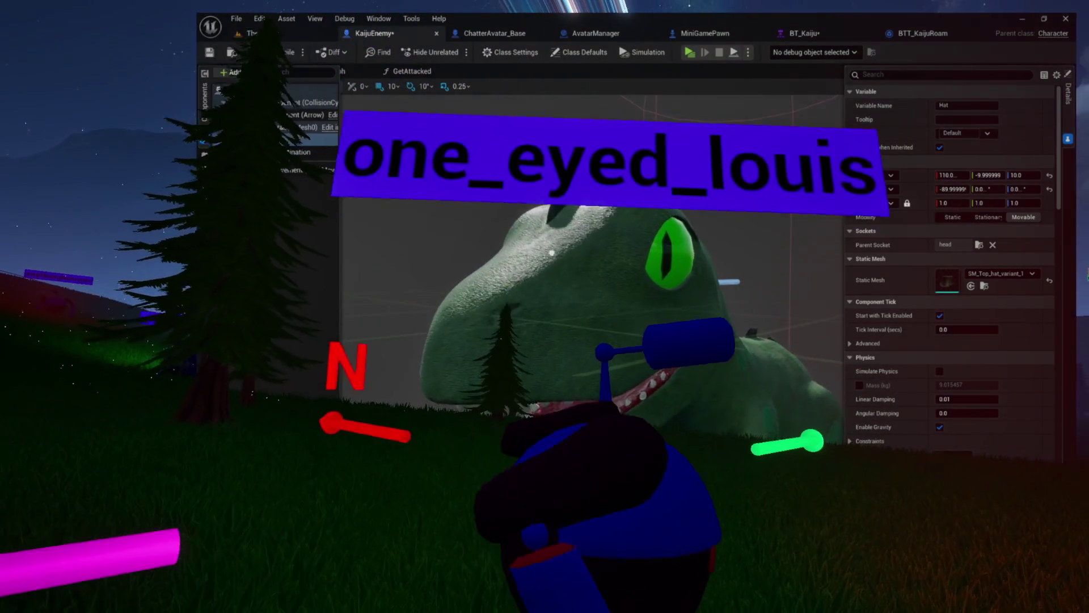
pyautogui.press('f')
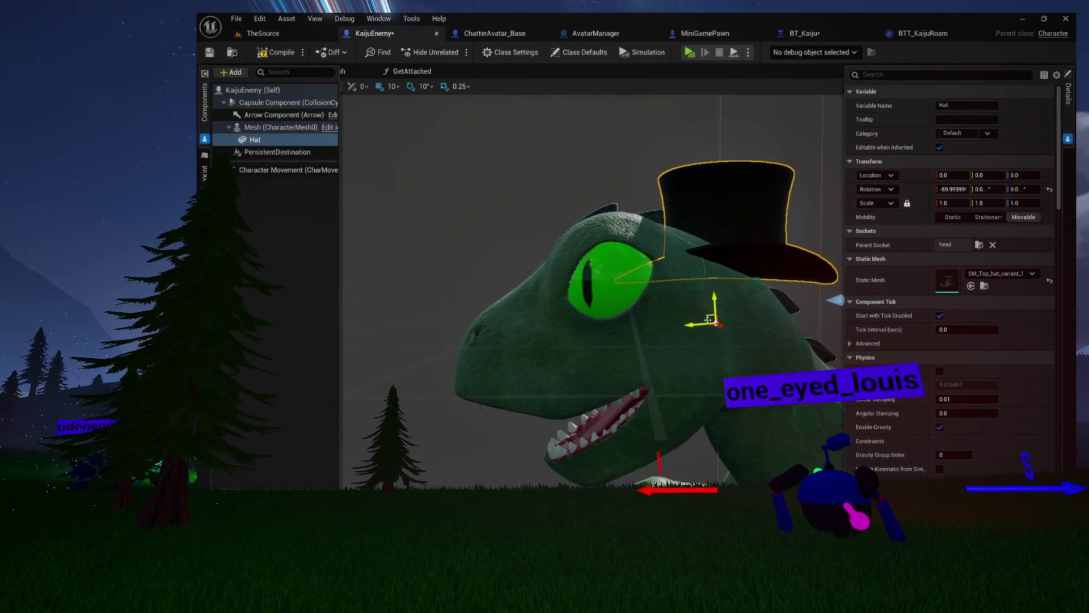
pyautogui.moveTo(710, 312)
pyautogui.mouseDown()
pyautogui.moveTo(639, 250)
pyautogui.moveTo(627, 284)
pyautogui.moveTo(624, 258)
pyautogui.moveTo(610, 285)
pyautogui.mouseUp()
# - Scale the top hat uniformly to 0.25
pyautogui.click(952, 203)
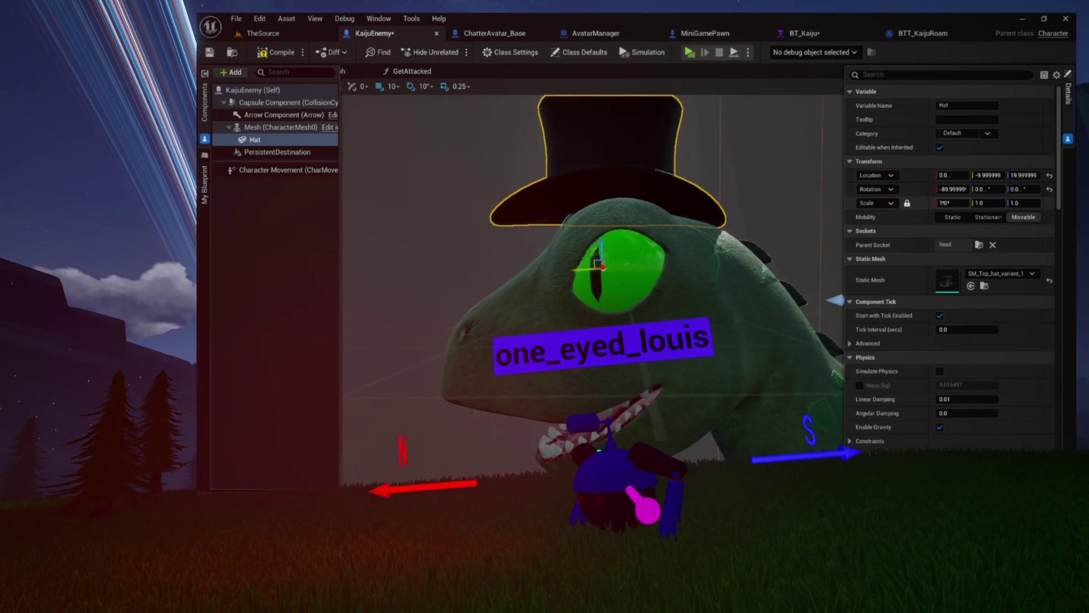
pyautogui.write('0.25')
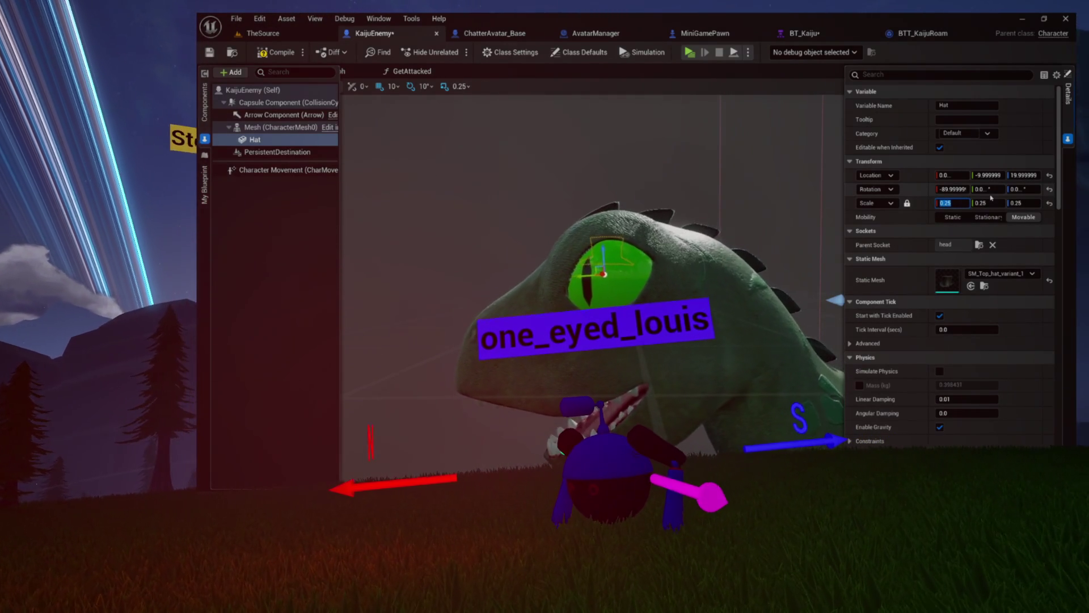
pyautogui.press('Return')
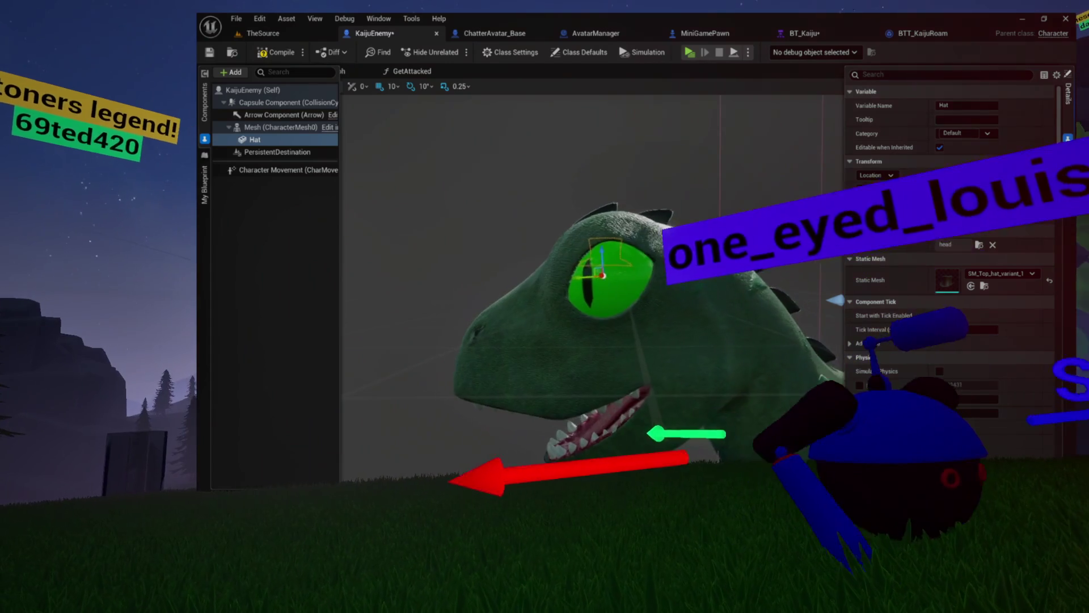
pyautogui.click(281, 128)
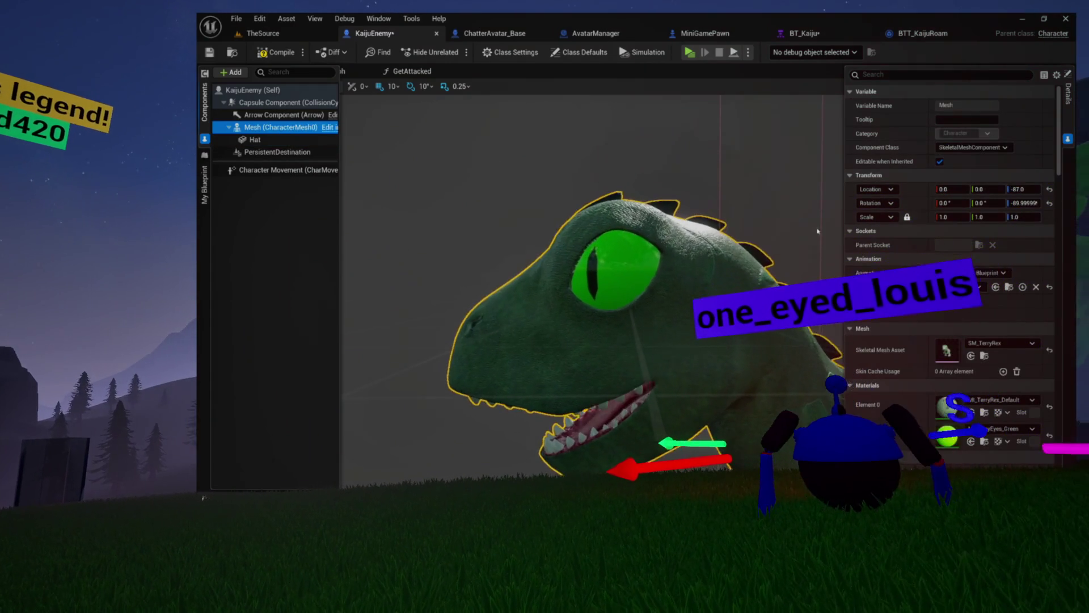
# - Switch Mesh (CharacterMesh0)'s Animation Mode to Use Animation Asset
pyautogui.scroll(-1, 957, 313)
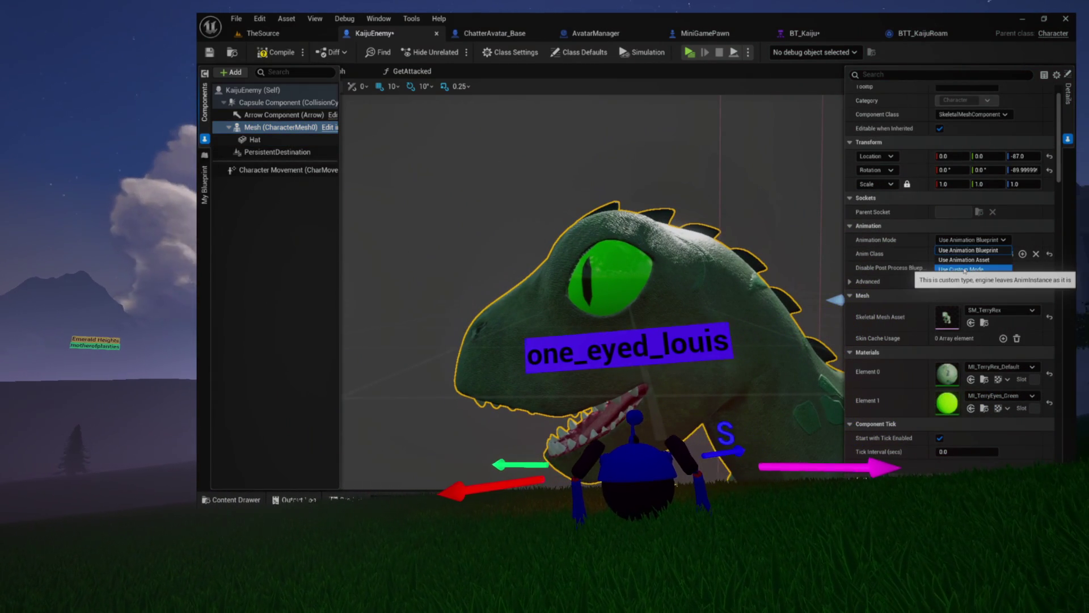
pyautogui.click(966, 270)
pyautogui.click(966, 240)
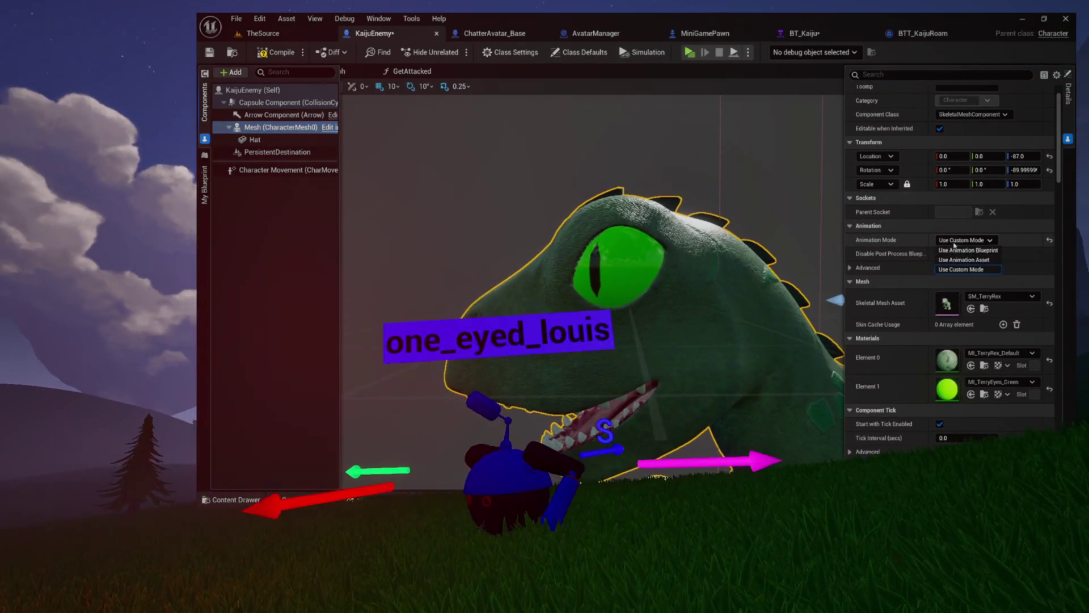
pyautogui.click(956, 260)
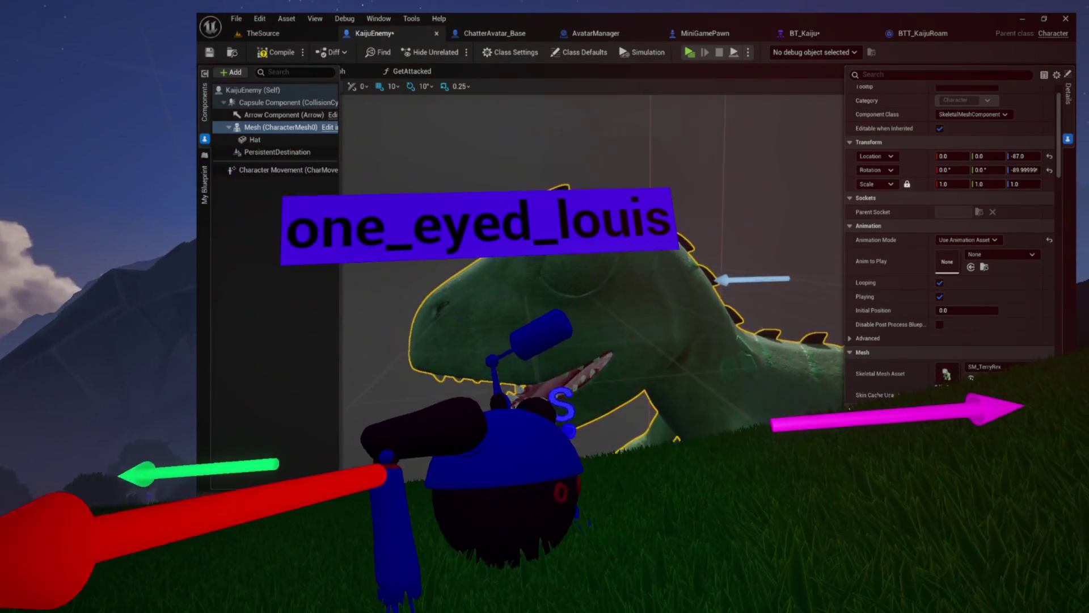
pyautogui.click(252, 140)
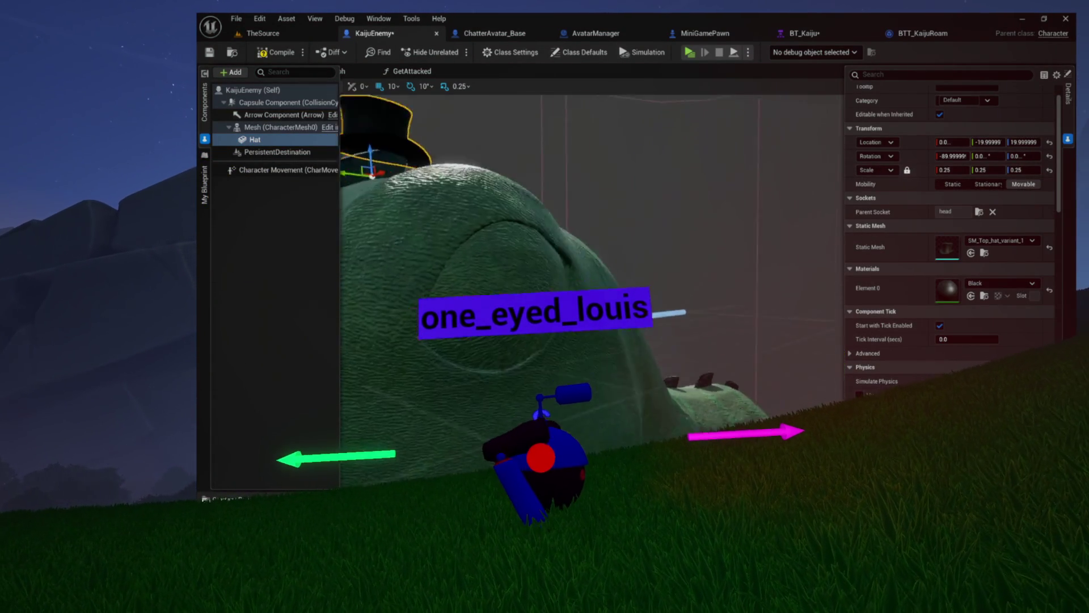
# - Orbit close to the hat and rotate its roll until the top hat stands upright
pyautogui.moveTo(531, 194); pyautogui.dragTo(532, 195)
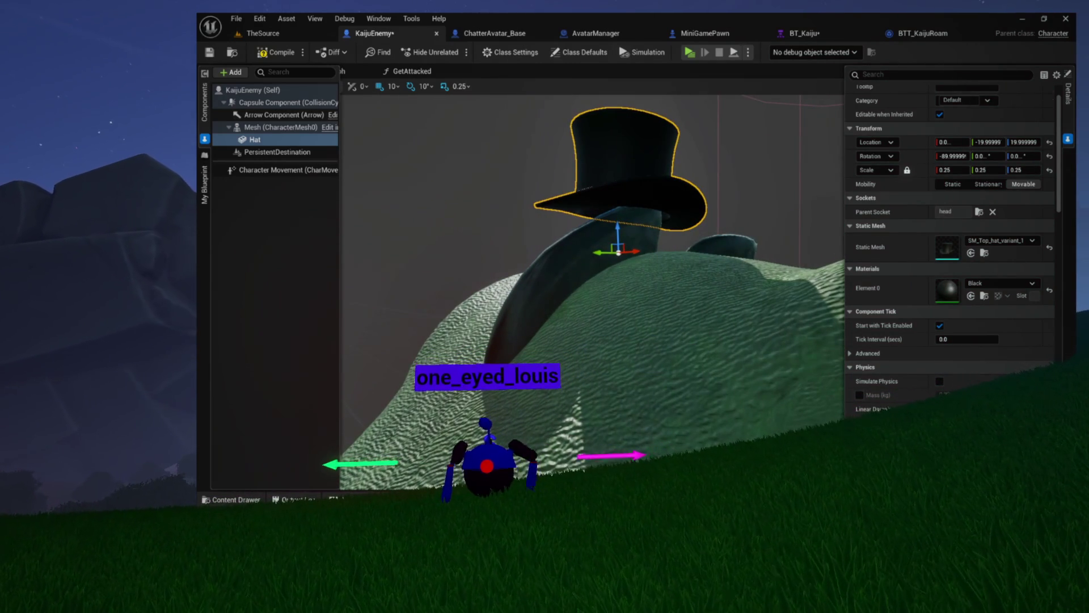
pyautogui.click(1009, 119)
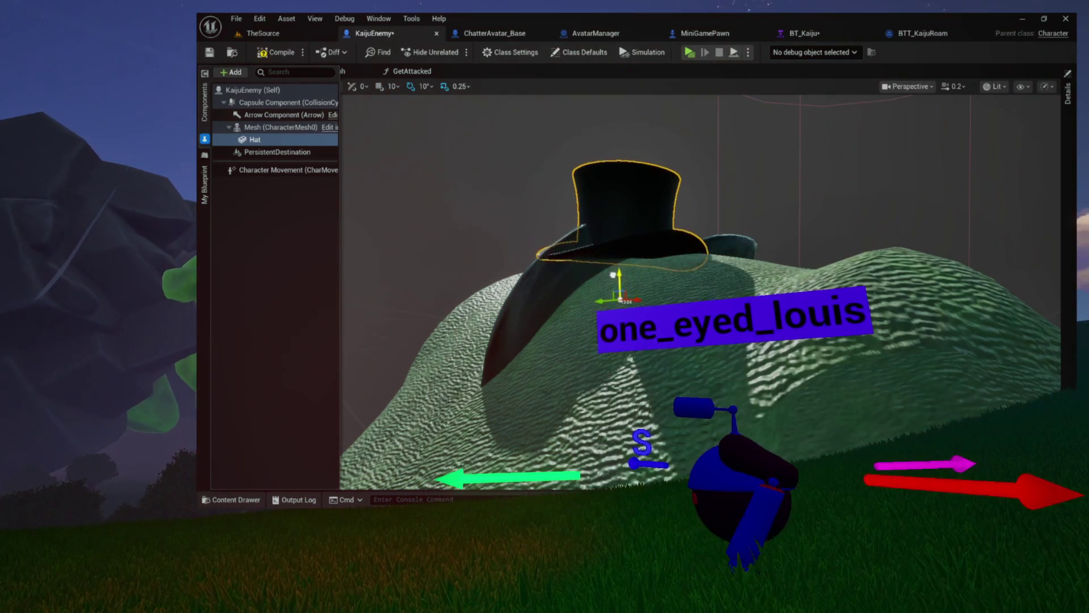
pyautogui.moveTo(618, 285)
pyautogui.mouseDown()
pyautogui.moveTo(602, 276)
pyautogui.moveTo(647, 261)
pyautogui.moveTo(629, 218)
pyautogui.moveTo(674, 223)
pyautogui.moveTo(613, 227)
pyautogui.moveTo(568, 205)
pyautogui.moveTo(533, 216)
pyautogui.mouseUp()
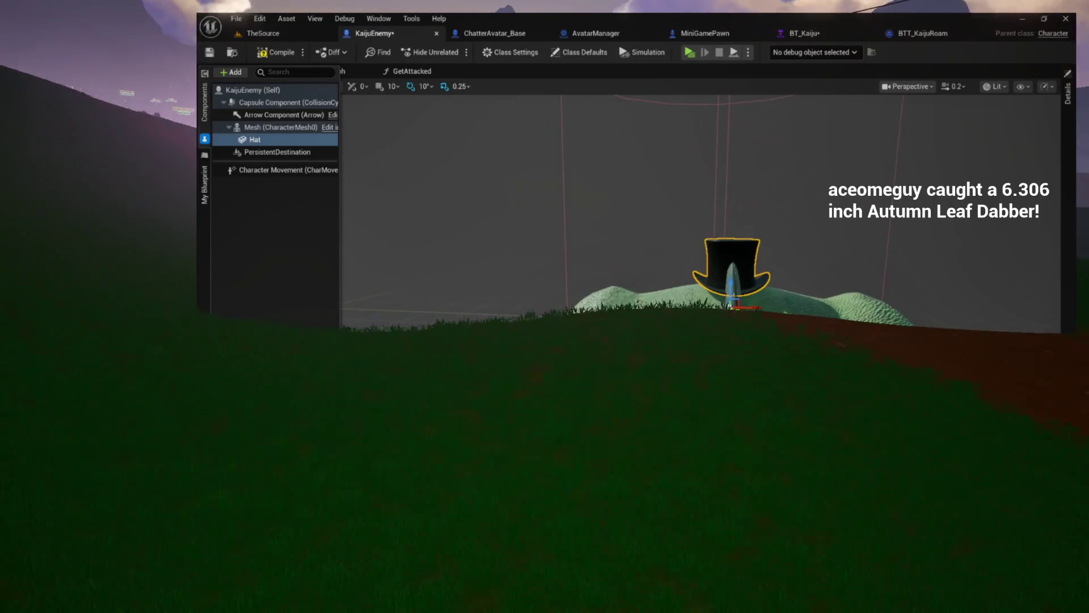
pyautogui.moveTo(735, 300); pyautogui.dragTo(684, 280)
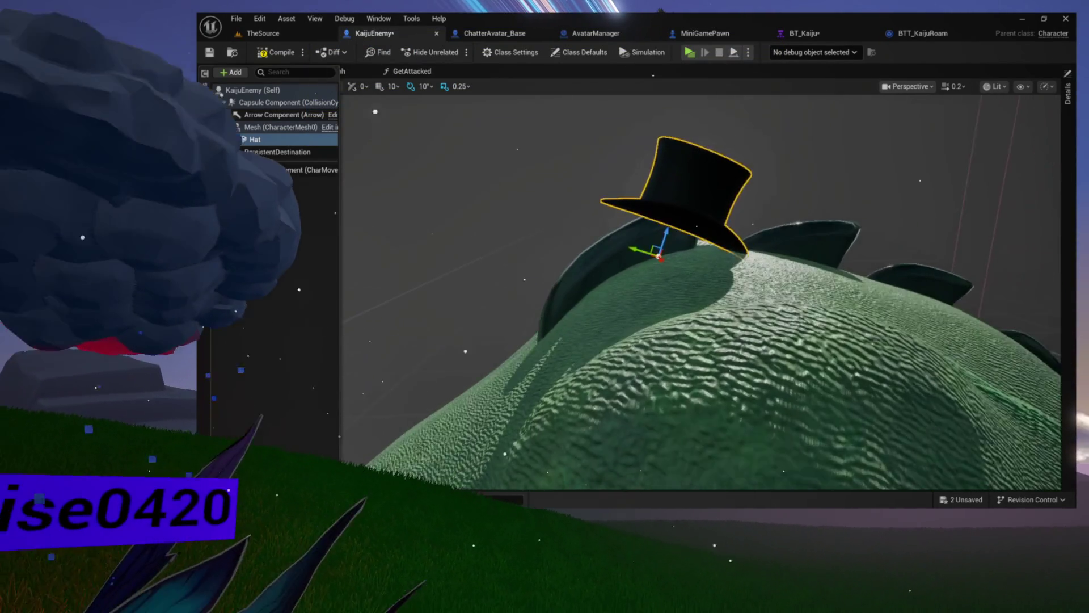
pyautogui.press('e')
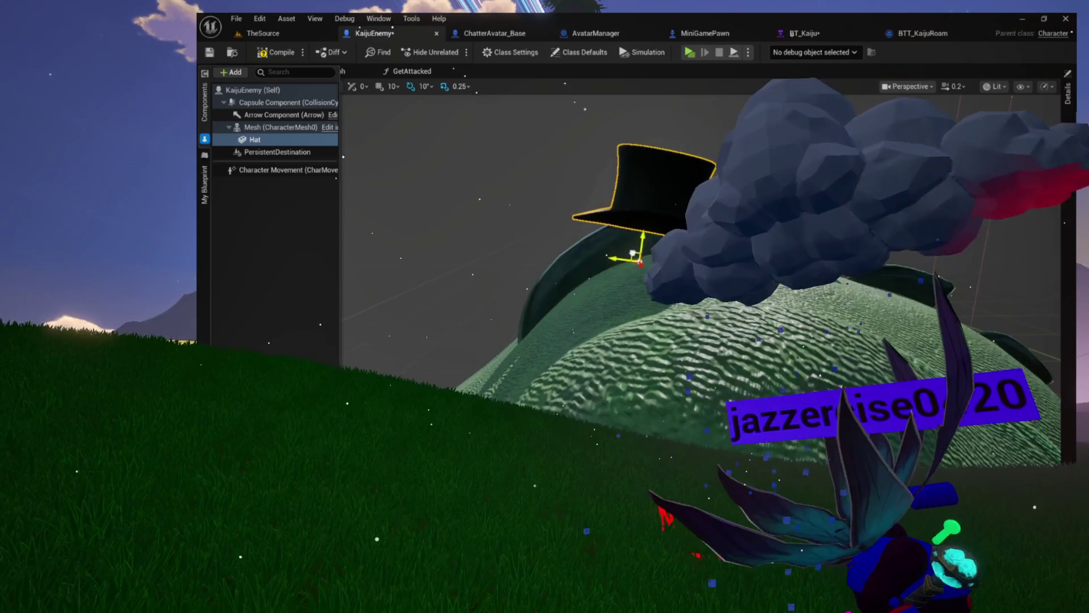
pyautogui.moveTo(628, 235); pyautogui.dragTo(628, 270)
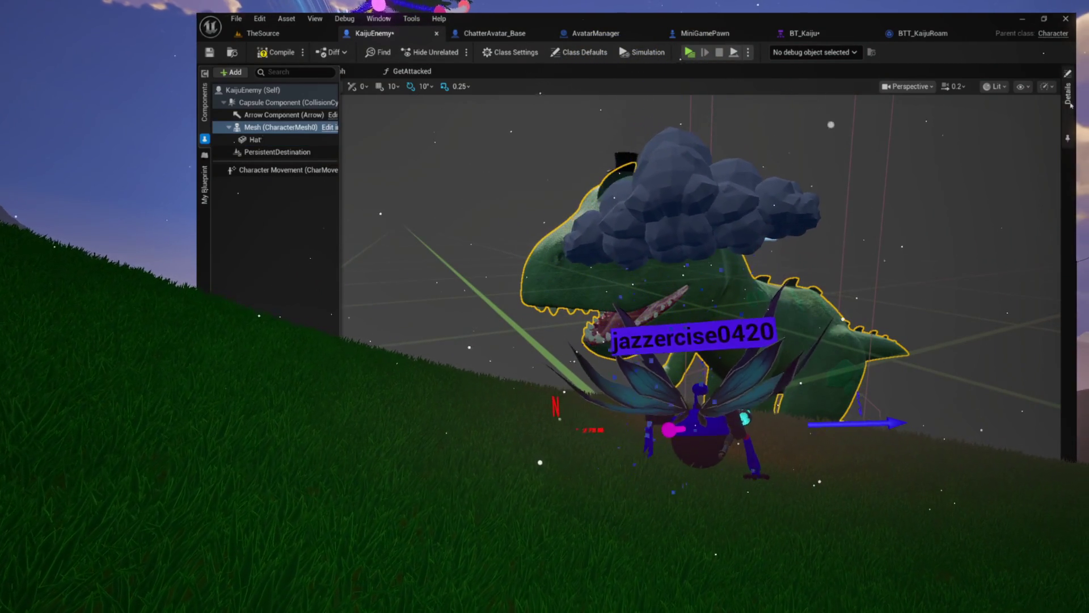
# - Set the Mesh back to Use Animation Blueprint, compile KaijuEnemy, and switch to TheSource level
pyautogui.click(1070, 104)
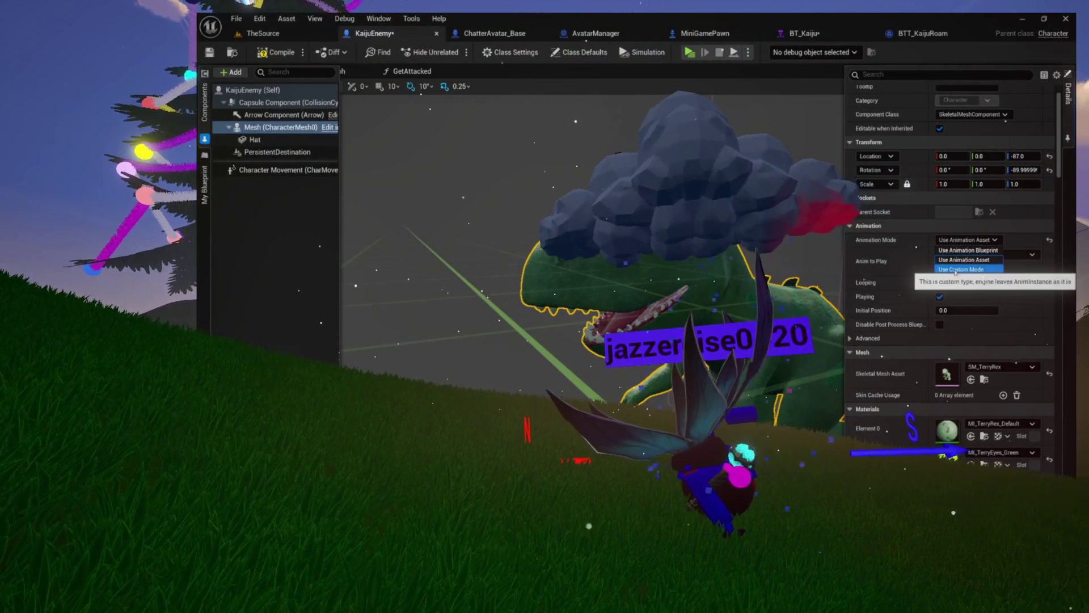
pyautogui.click(966, 250)
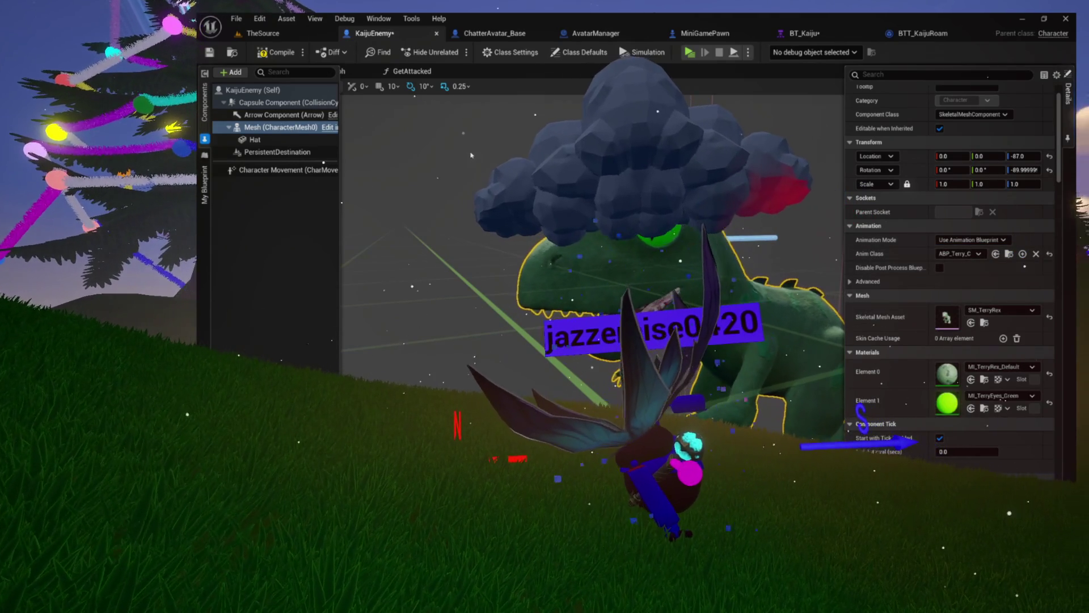
pyautogui.click(282, 55)
pyautogui.click(279, 52)
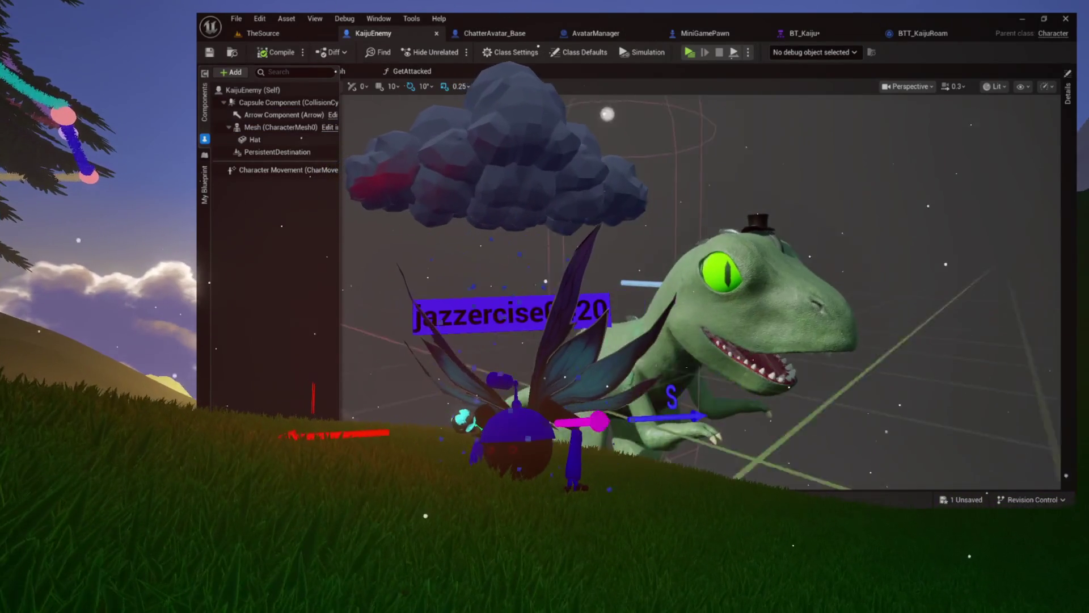
pyautogui.click(272, 34)
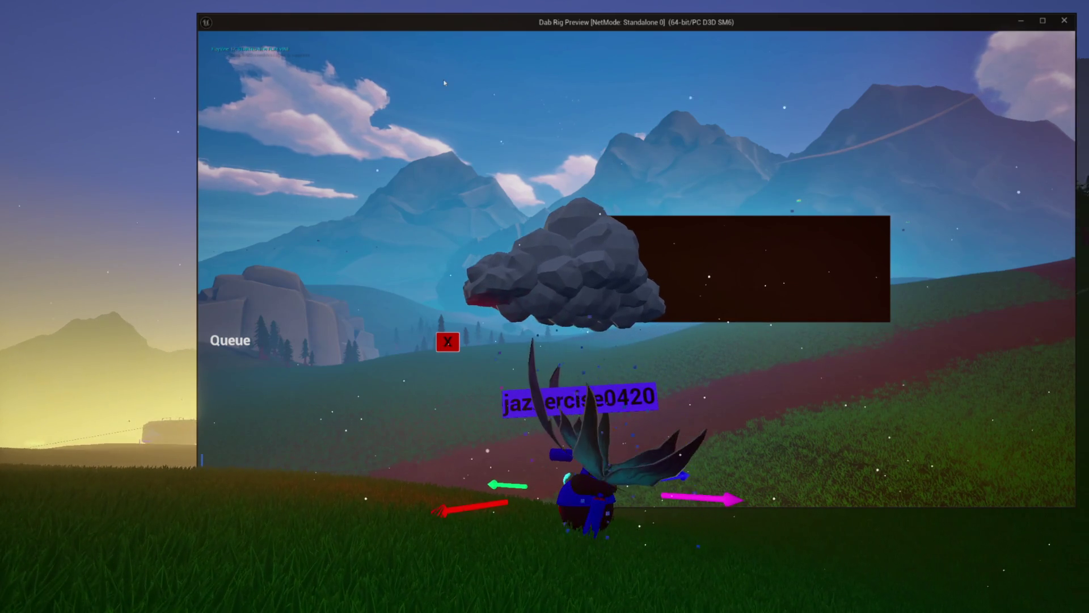
# - Leave the standalone preview and select KaijuEnemy's Character Movement component
pyautogui.hotkey('alt', 'Tab')
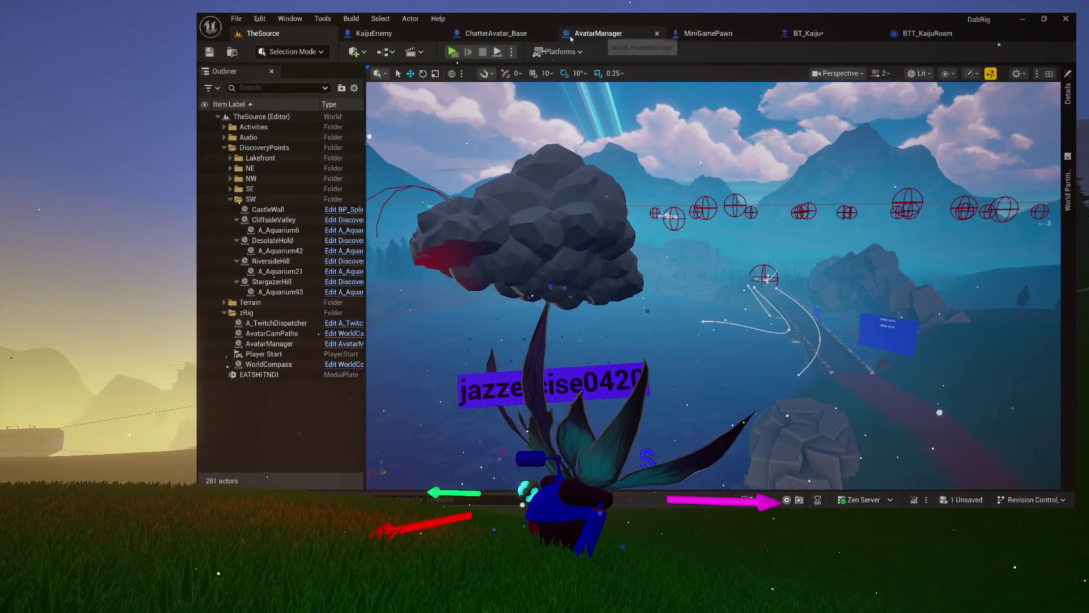
pyautogui.click(368, 34)
pyautogui.click(252, 169)
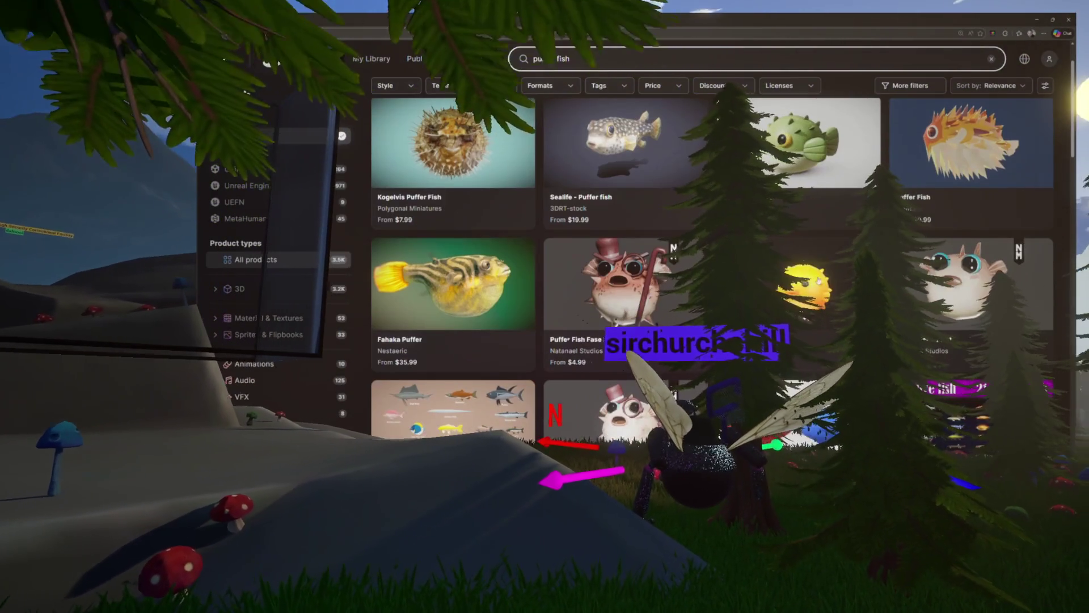
# - Open the yellow Puffer fish product page from the puffer fish results
pyautogui.click(800, 283)
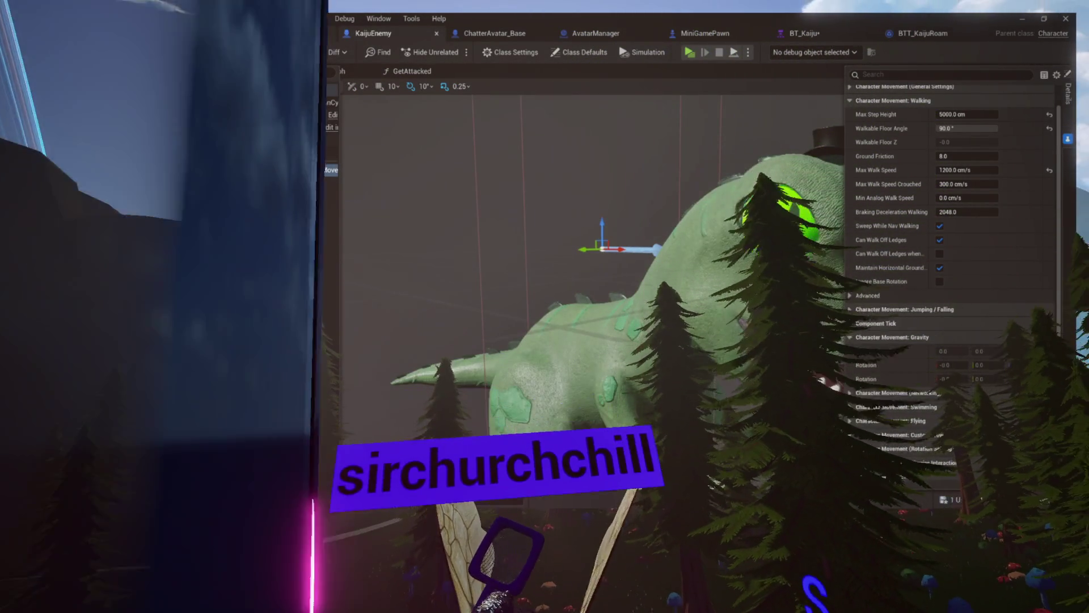
# - Return to TheSource level, scroll the hat meshes grid, then go up to the Accessories folder
pyautogui.click(253, 32)
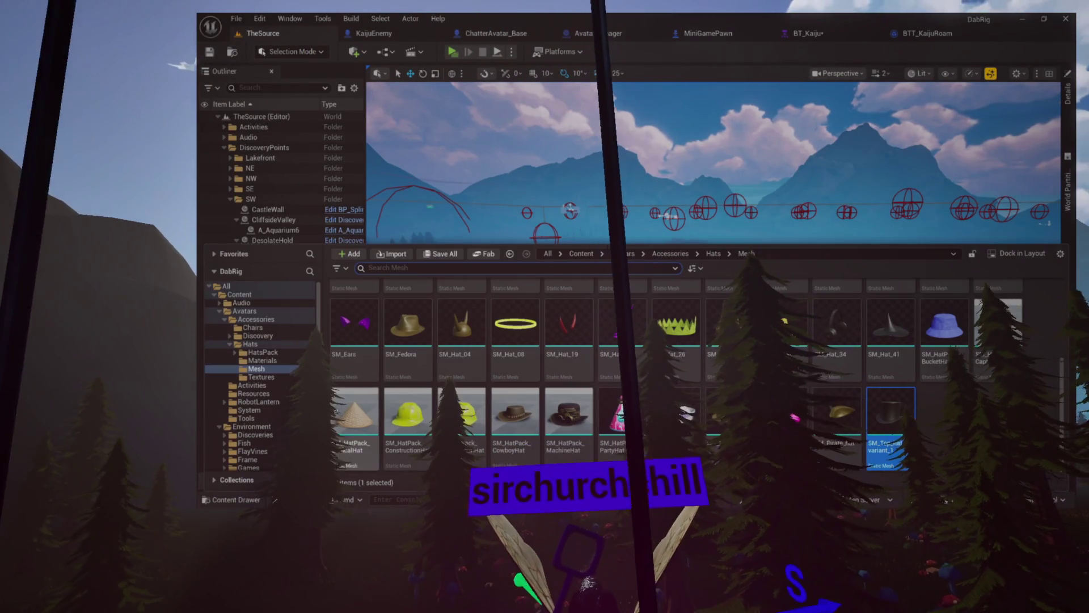
pyautogui.scroll(2, 624, 369)
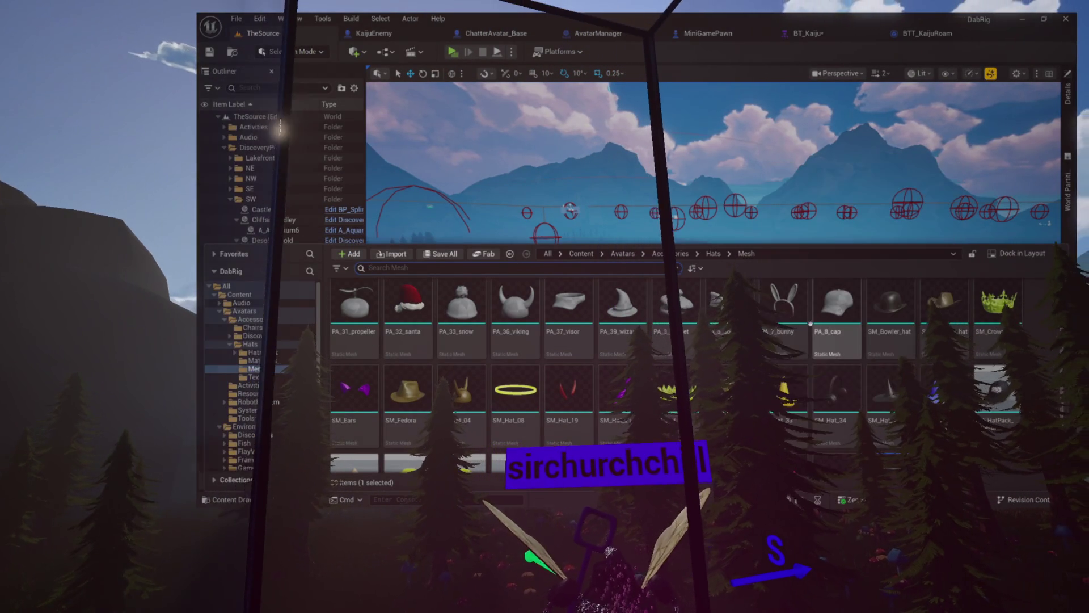
pyautogui.scroll(1, 830, 361)
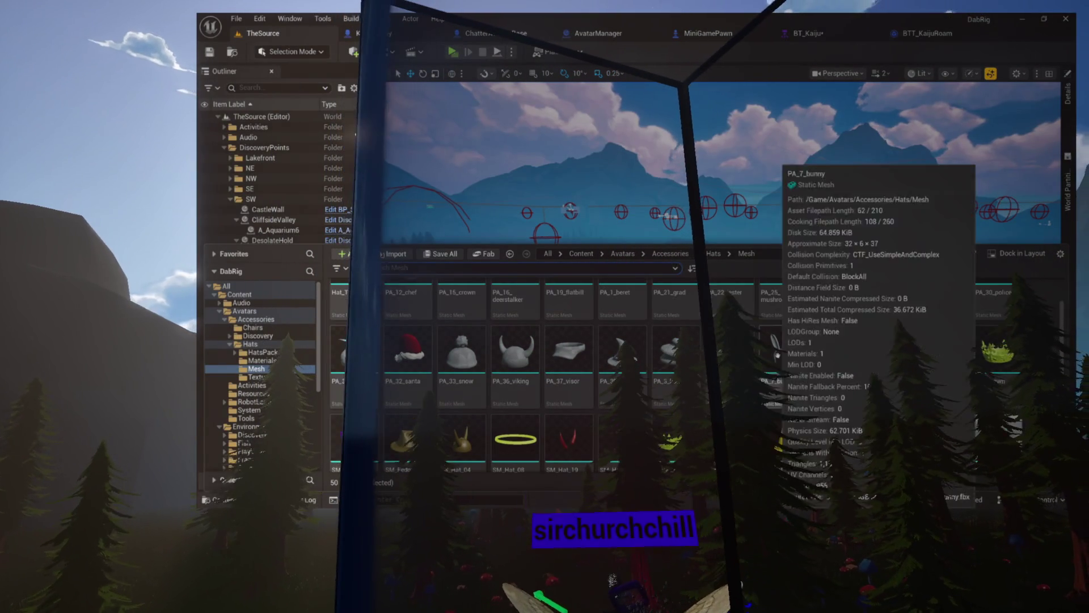
pyautogui.scroll(1, 829, 361)
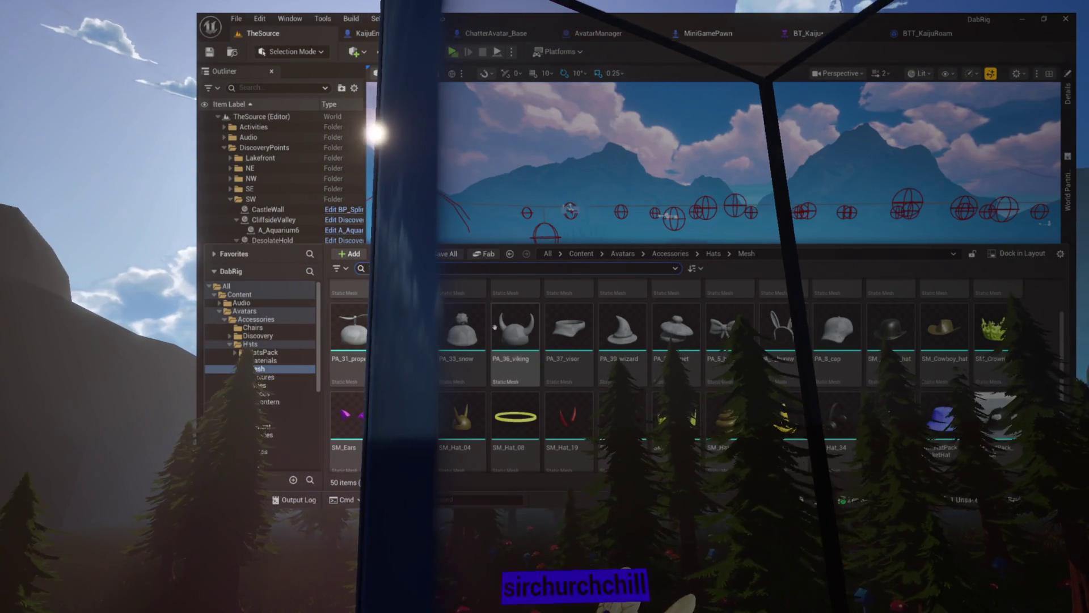
pyautogui.click(256, 319)
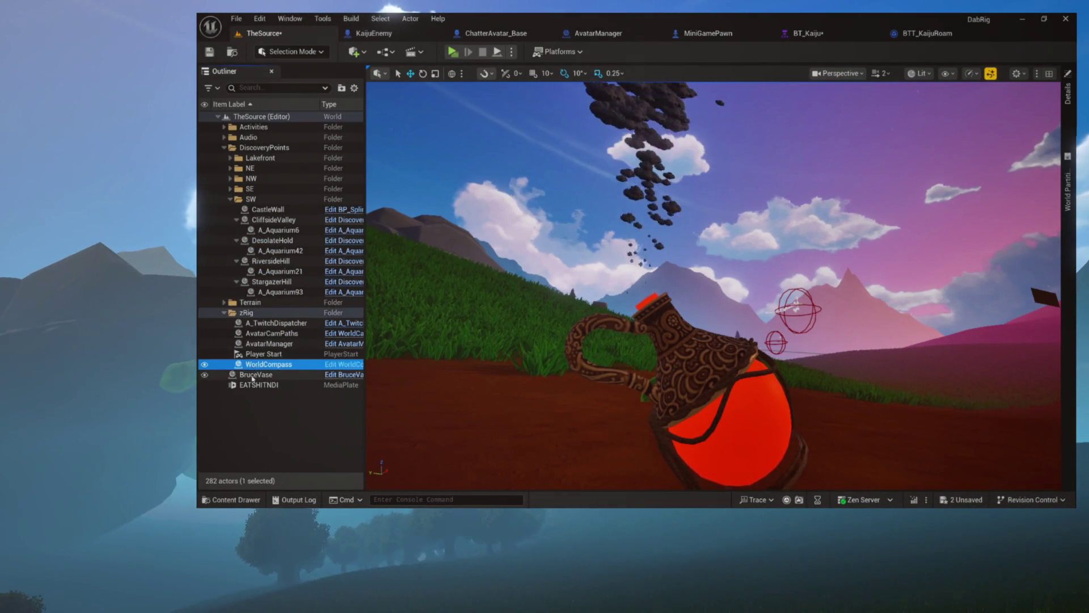
# - Delete the BruceVase actor and switch to the Fab Puffer listing
pyautogui.press('Delete')
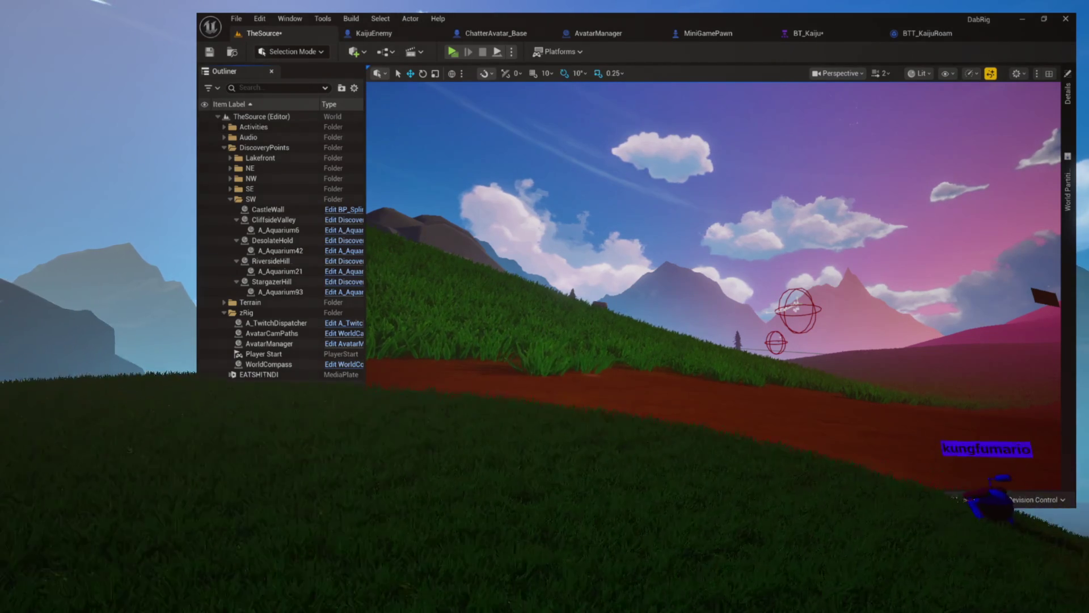
pyautogui.hotkey('alt', 'Tab')
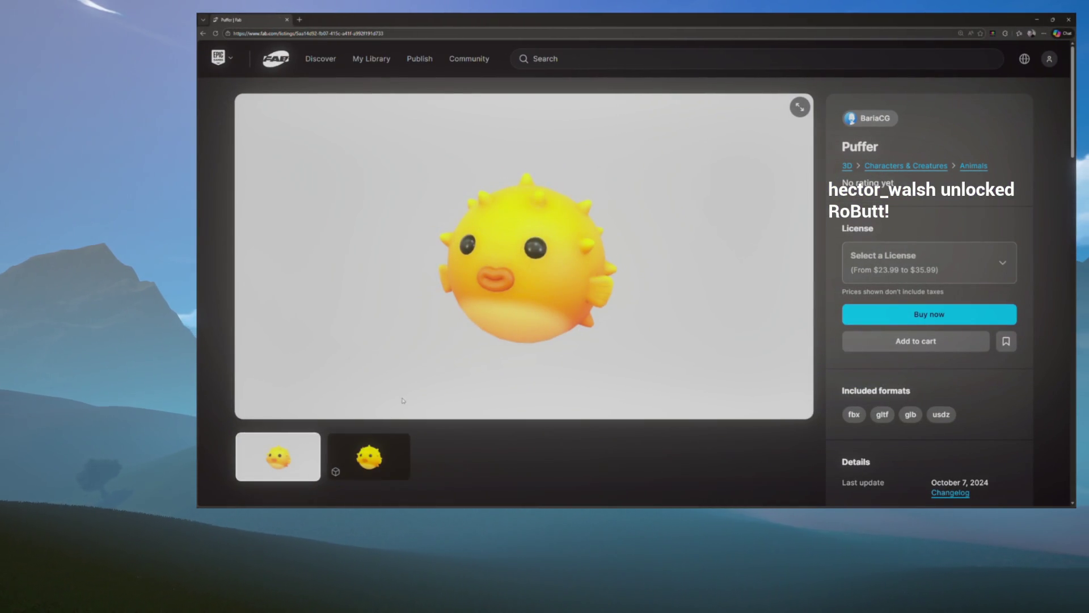
# - Orbit the Puffer model in Fab's 3D viewer to see its top, side and front, then return to Unreal
pyautogui.click(386, 460)
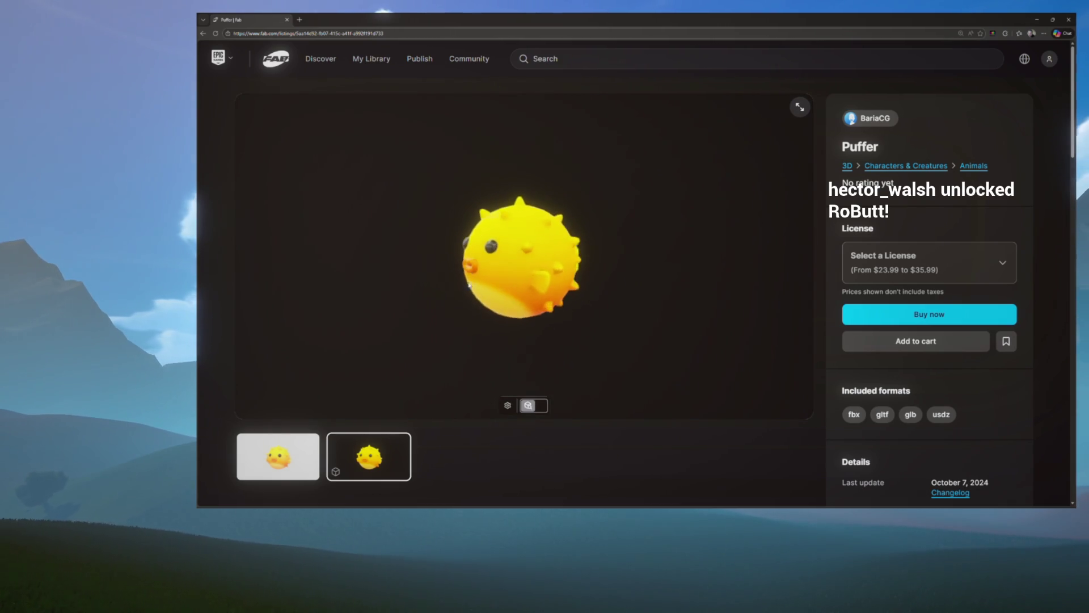
pyautogui.moveTo(561, 245)
pyautogui.mouseDown()
pyautogui.moveTo(637, 238)
pyautogui.moveTo(627, 289)
pyautogui.moveTo(631, 262)
pyautogui.moveTo(574, 271)
pyautogui.moveTo(598, 258)
pyautogui.moveTo(620, 277)
pyautogui.moveTo(733, 282)
pyautogui.mouseUp()
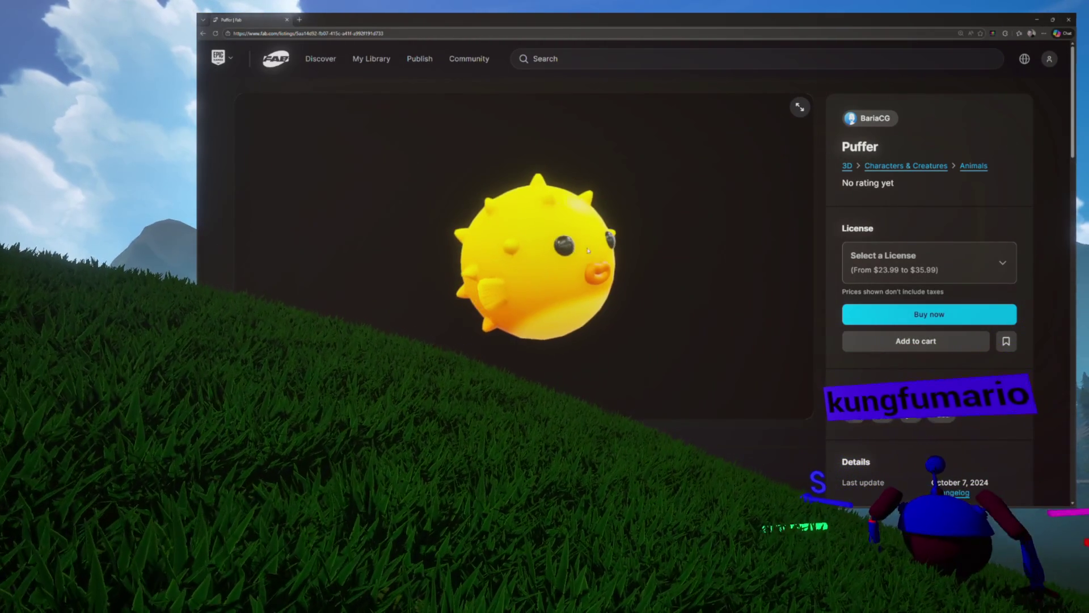
pyautogui.moveTo(589, 250); pyautogui.dragTo(552, 234)
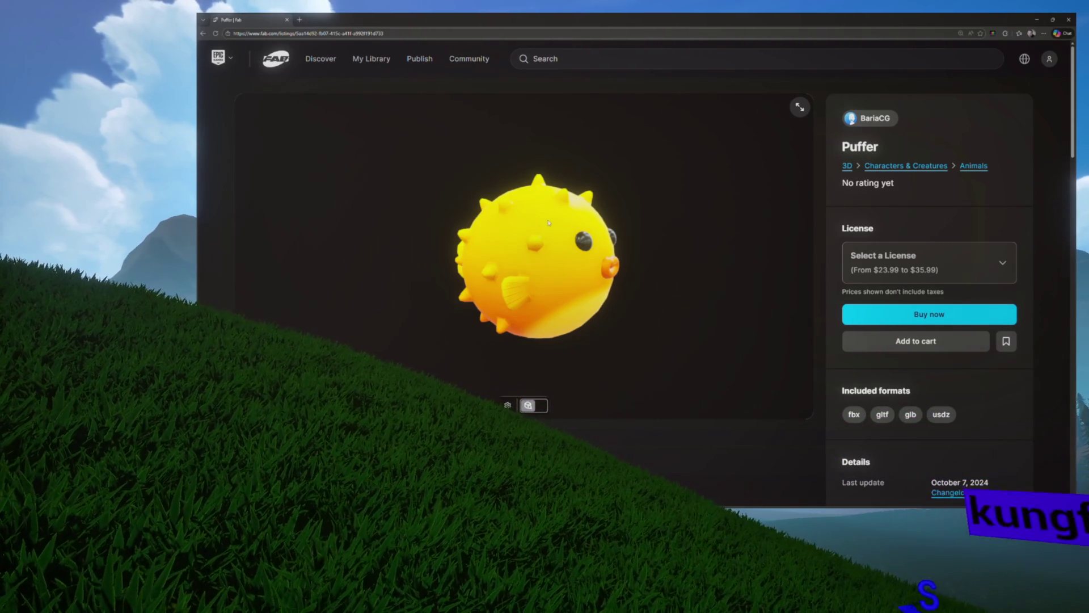
pyautogui.moveTo(573, 229); pyautogui.dragTo(525, 225)
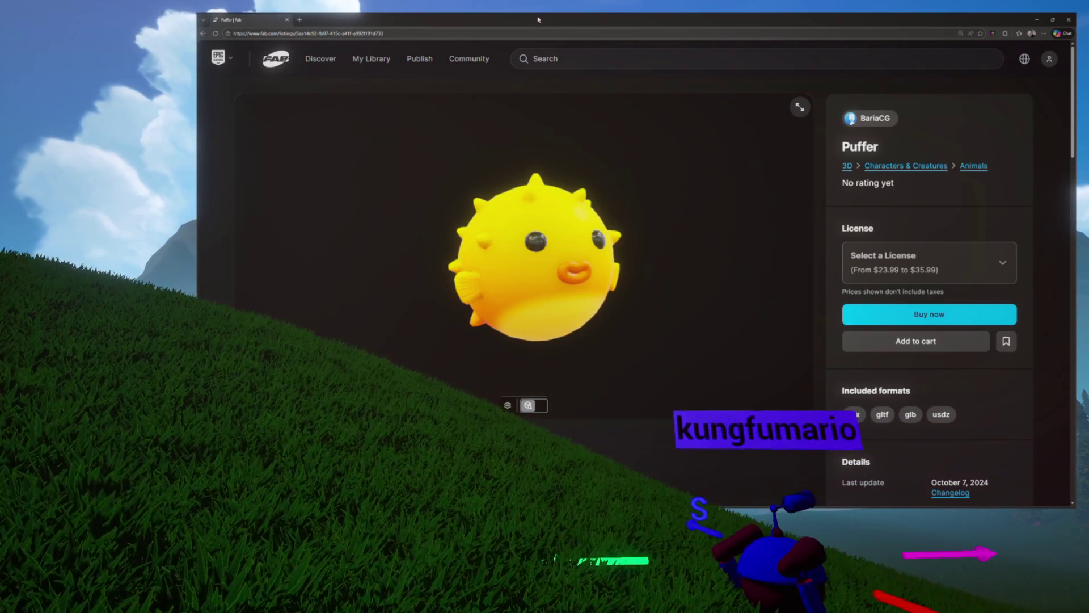
pyautogui.hotkey('alt', 'Tab')
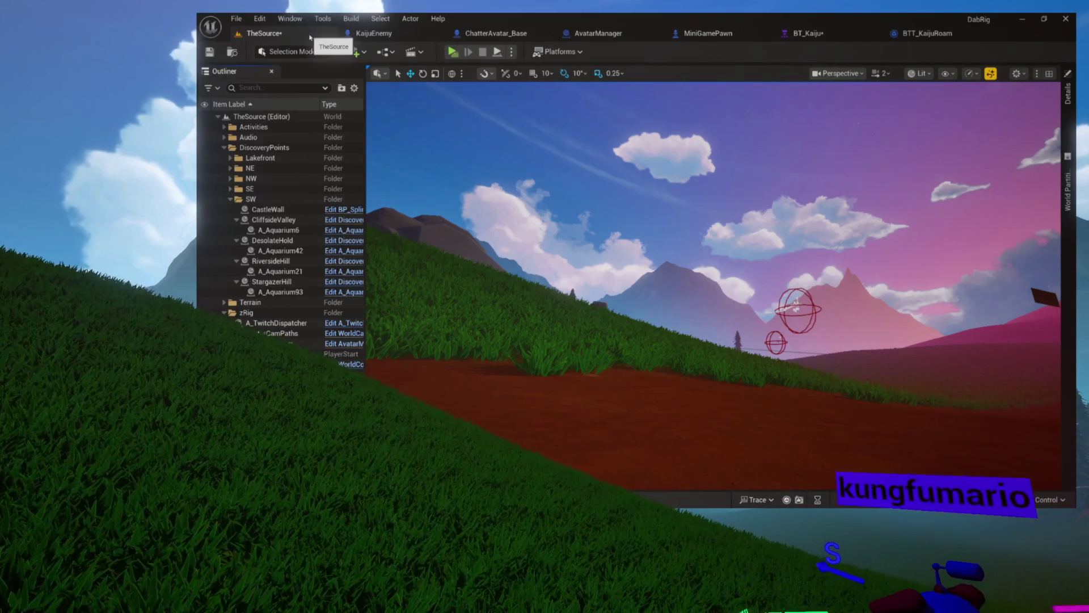
# - Move TheSource after KaijuEnemy, save the map, and bring up the Discovery accessories assets
pyautogui.moveTo(310, 37); pyautogui.dragTo(392, 35)
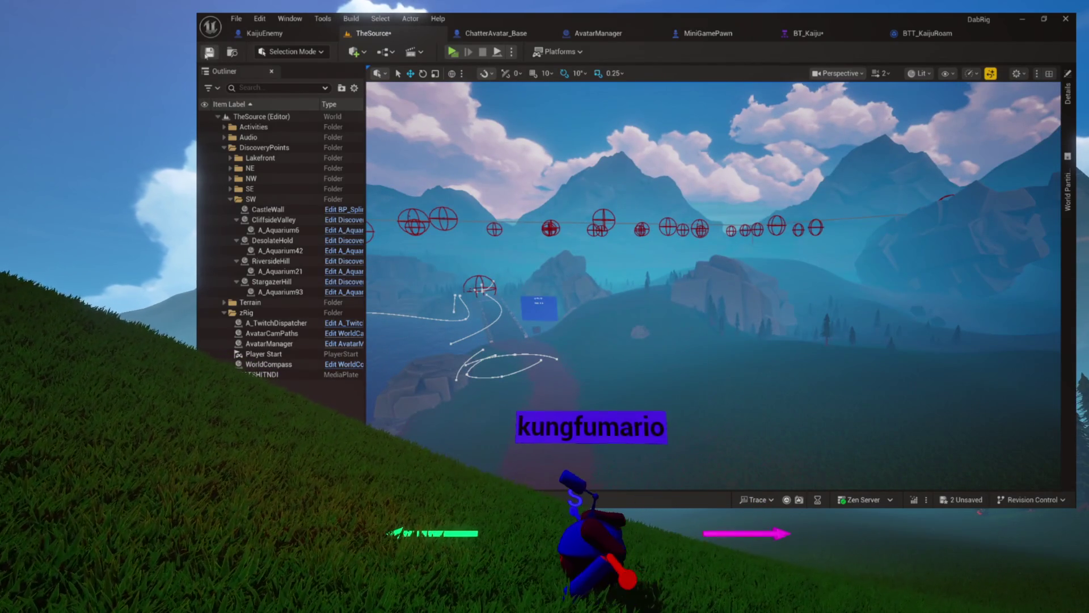
pyautogui.hotkey('ctrl', 's')
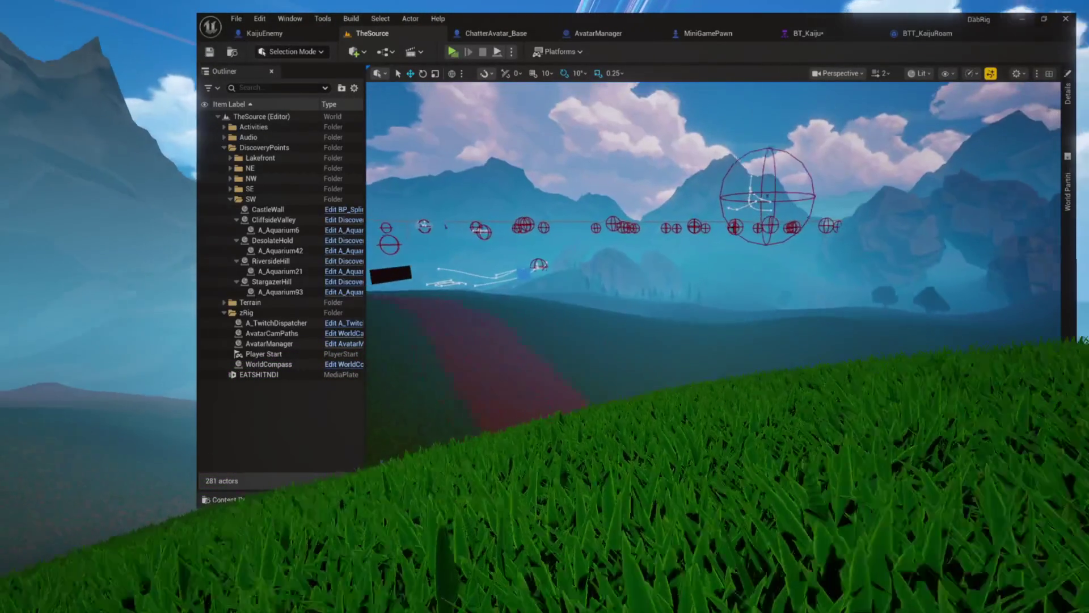
pyautogui.hotkey('ctrl', 'space')
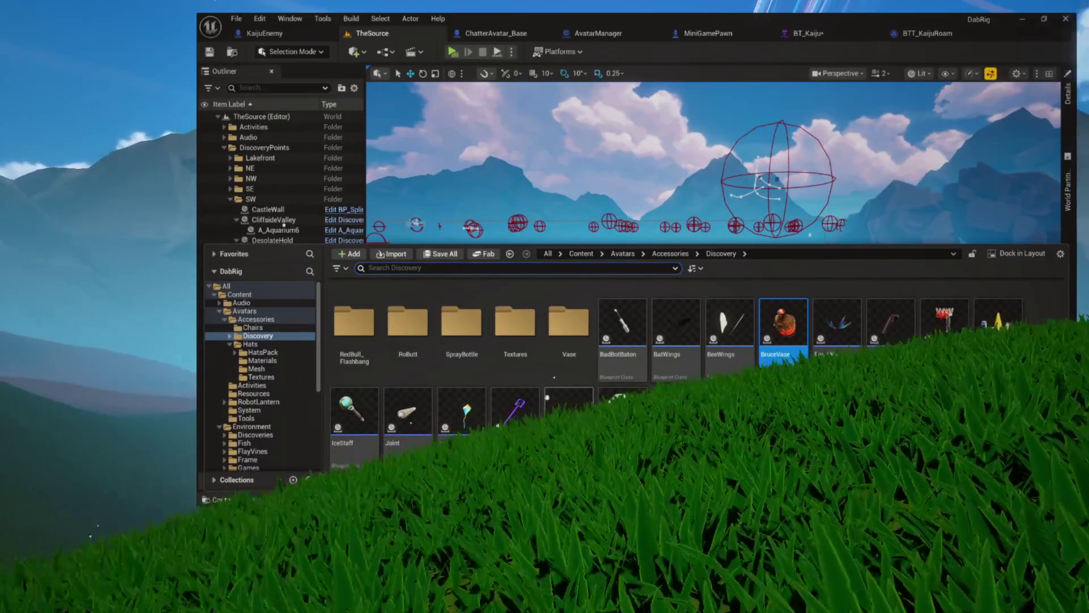
# - Inspect the Joint accessory blueprint's viewport and Details, save all, and return to KaijuEnemy
pyautogui.doubleClick(393, 412)
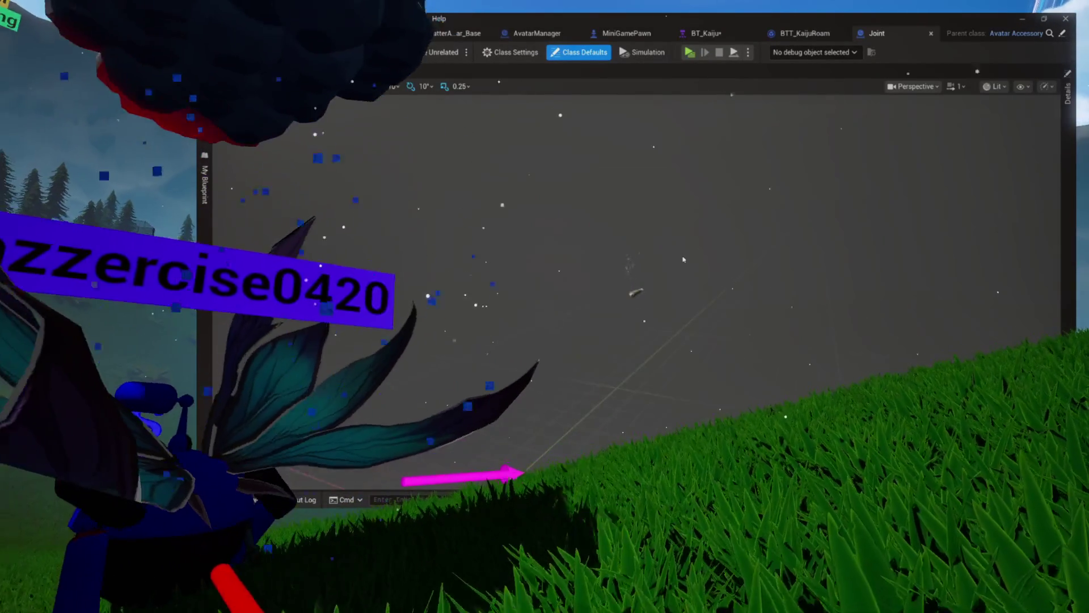
pyautogui.scroll(5, 684, 259)
pyautogui.moveTo(684, 259); pyautogui.dragTo(624, 272)
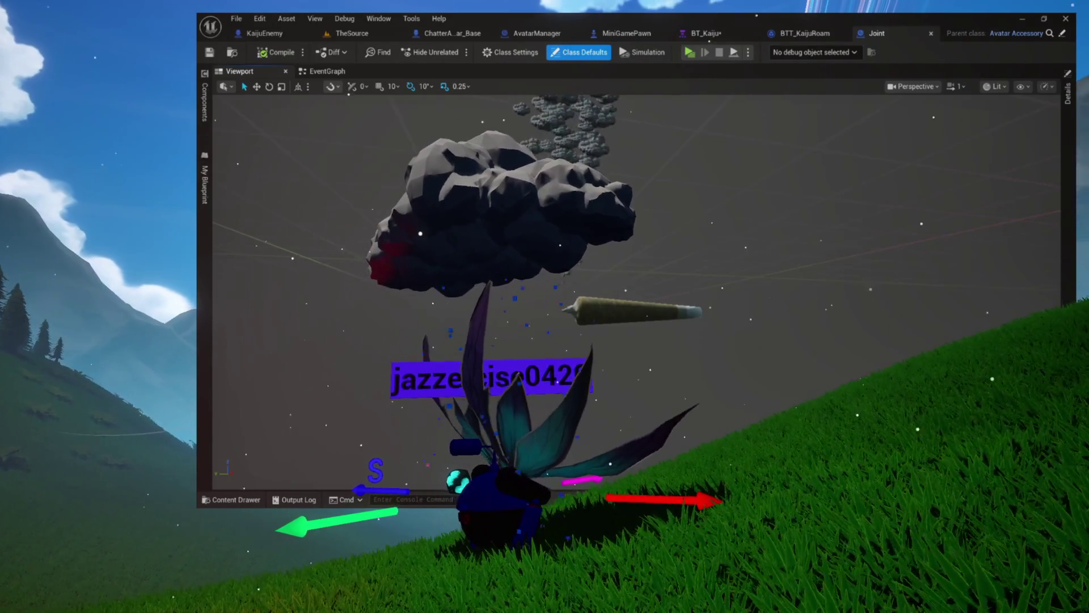
pyautogui.click(579, 51)
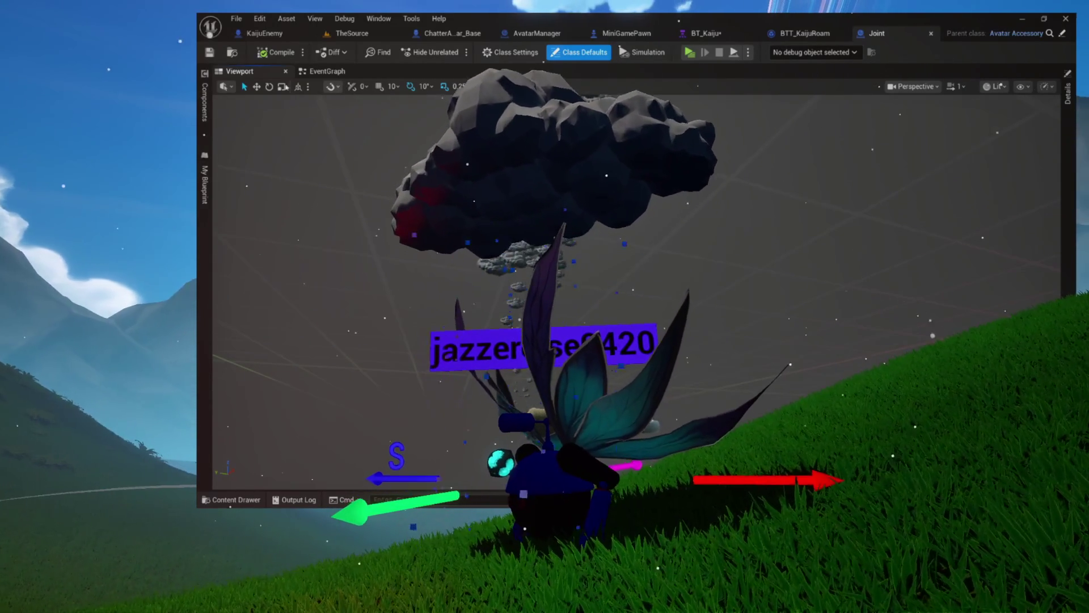
pyautogui.click(210, 52)
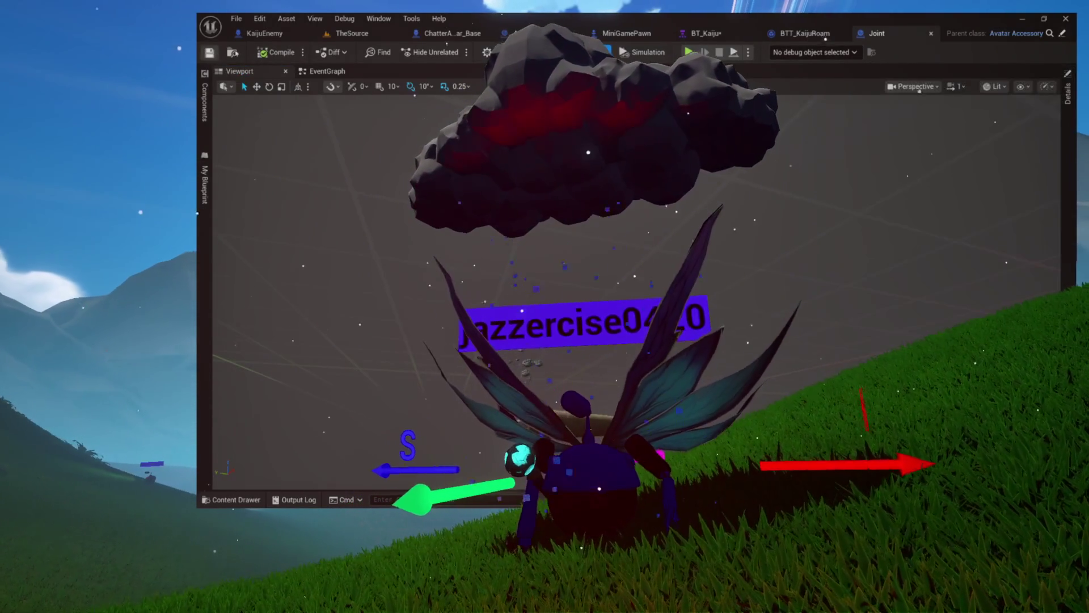
pyautogui.click(264, 33)
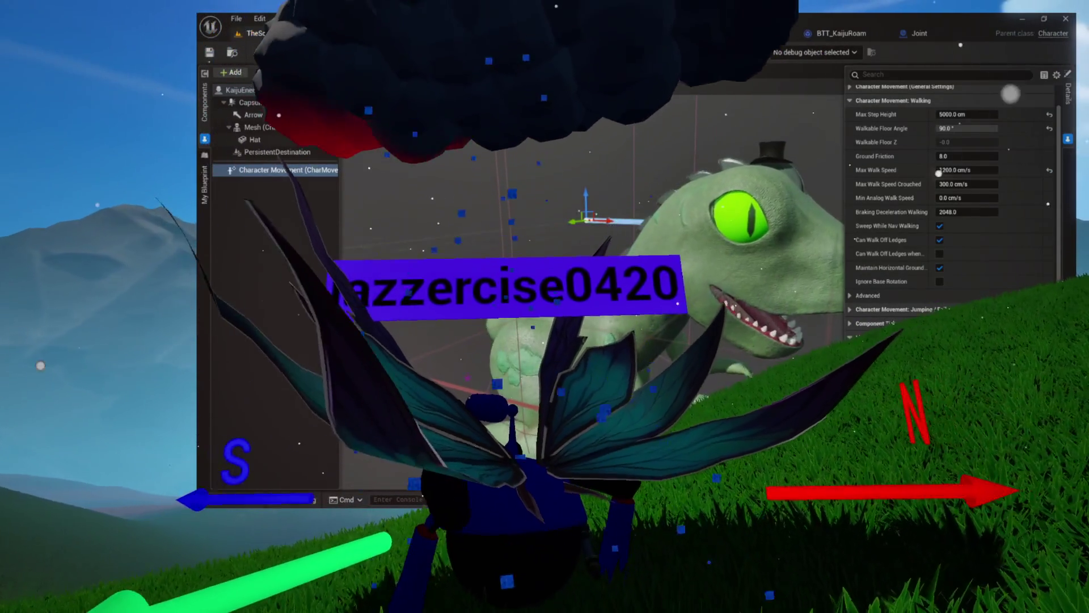
pyautogui.click(263, 33)
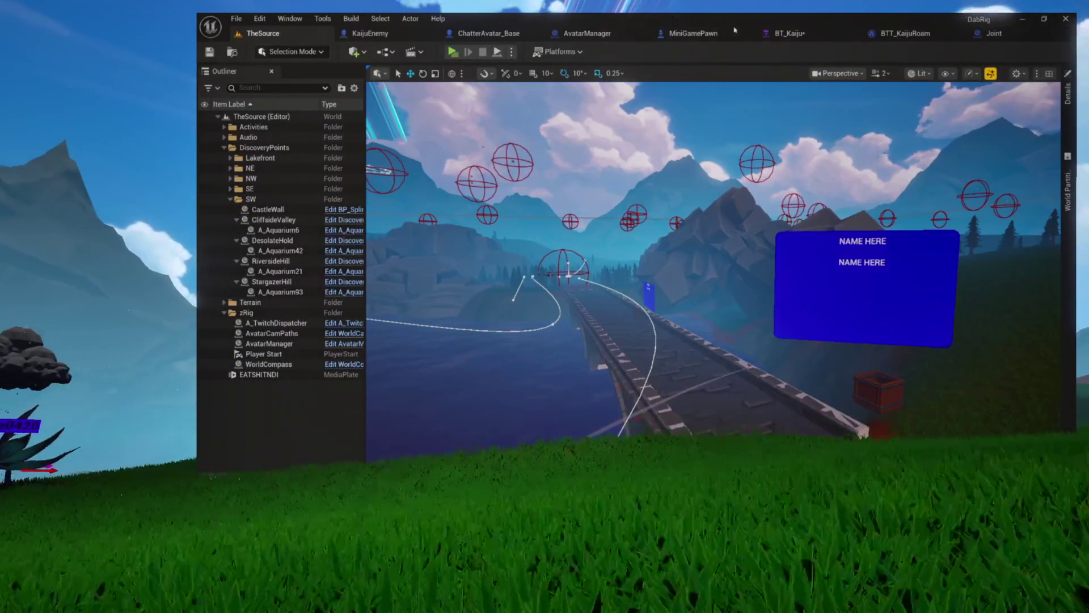
pyautogui.click(792, 33)
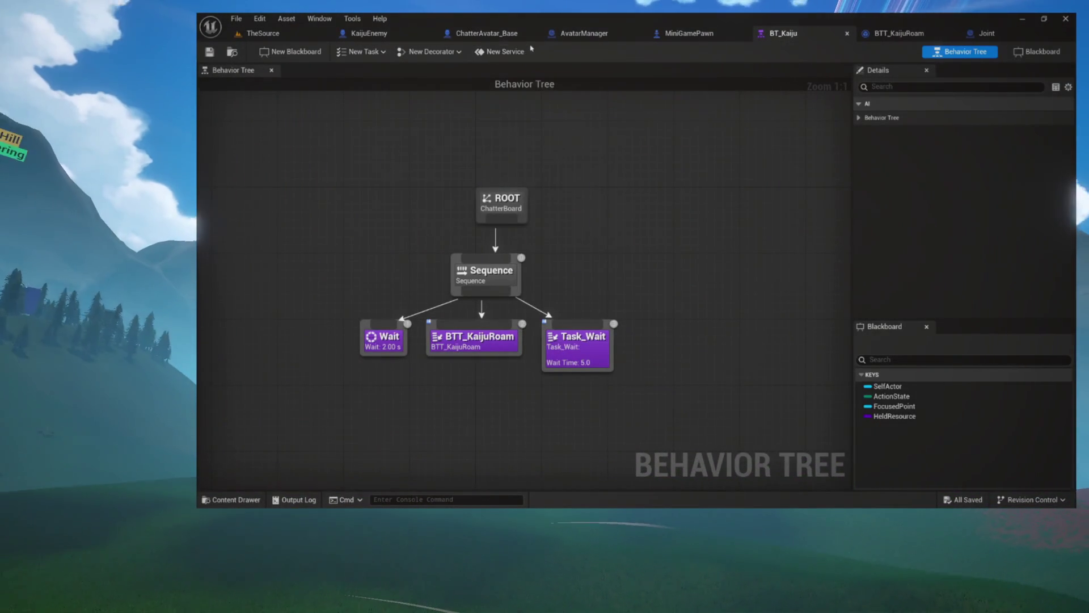
pyautogui.click(471, 34)
pyautogui.click(400, 36)
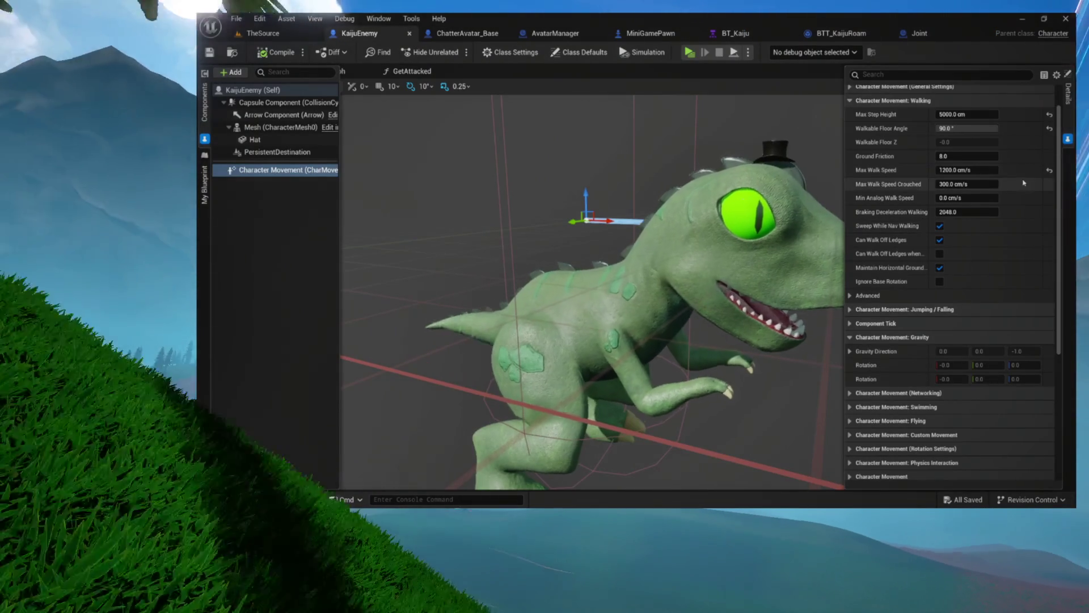
# - Collapse Walking and expand Jumping / Falling, showing Jump Z Velocity 420 and Air Control 0.05
pyautogui.click(863, 100)
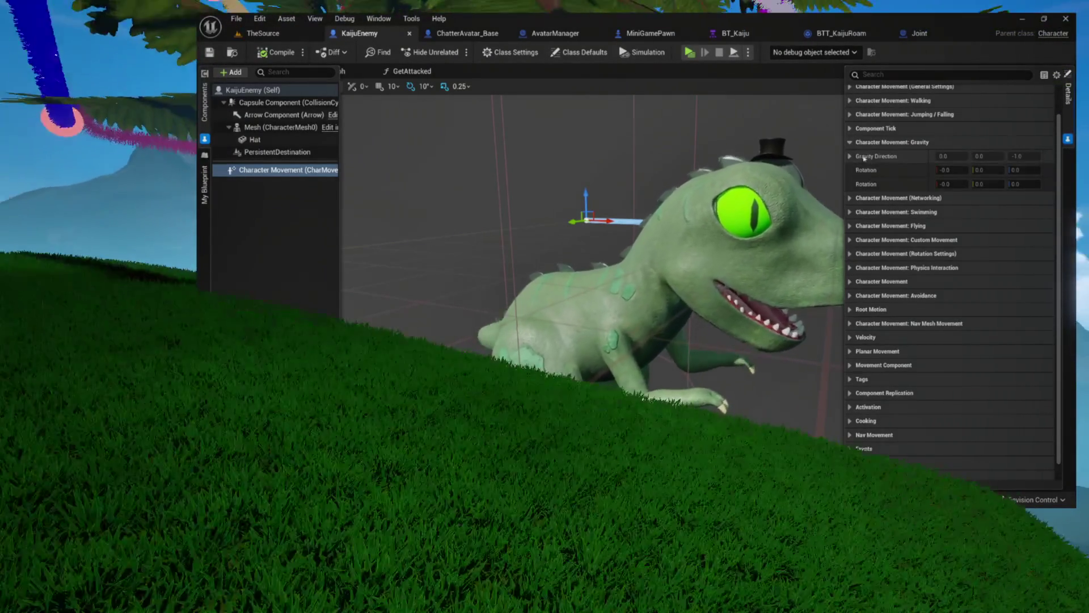
pyautogui.click(851, 156)
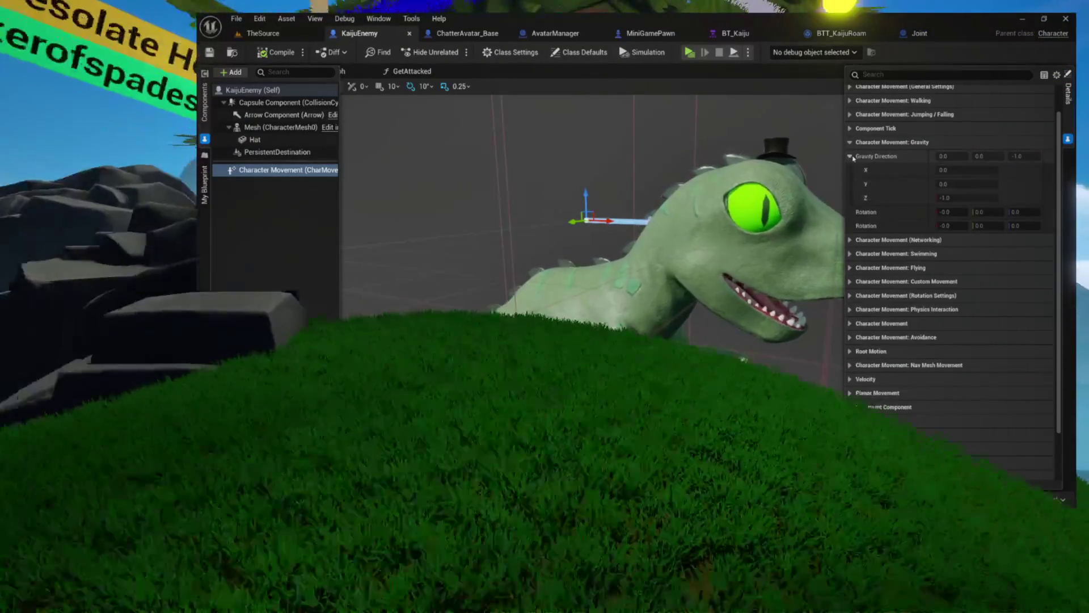
pyautogui.click(850, 156)
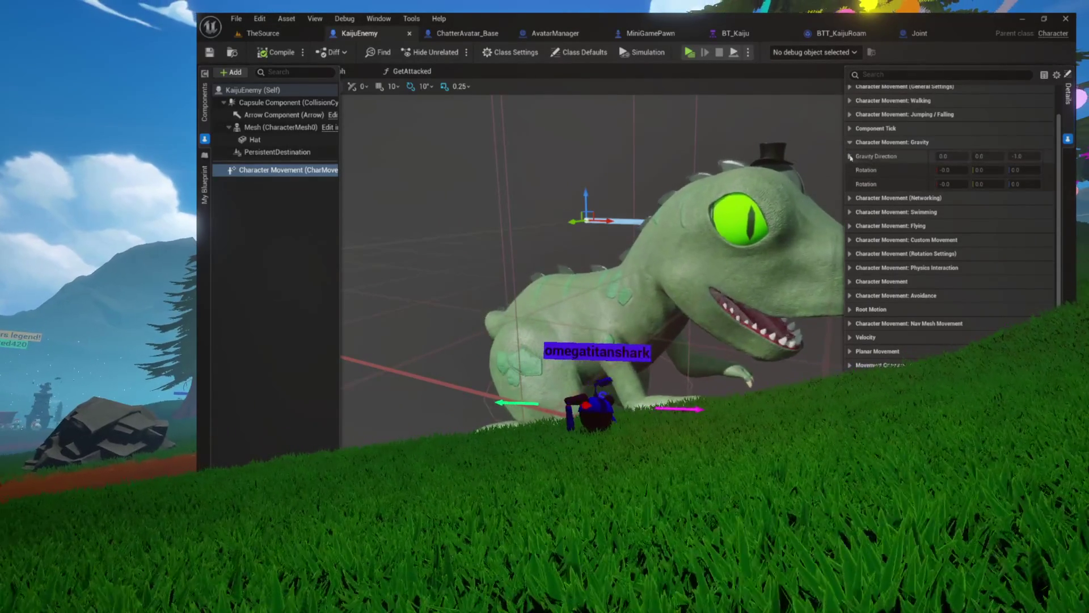
pyautogui.click(852, 115)
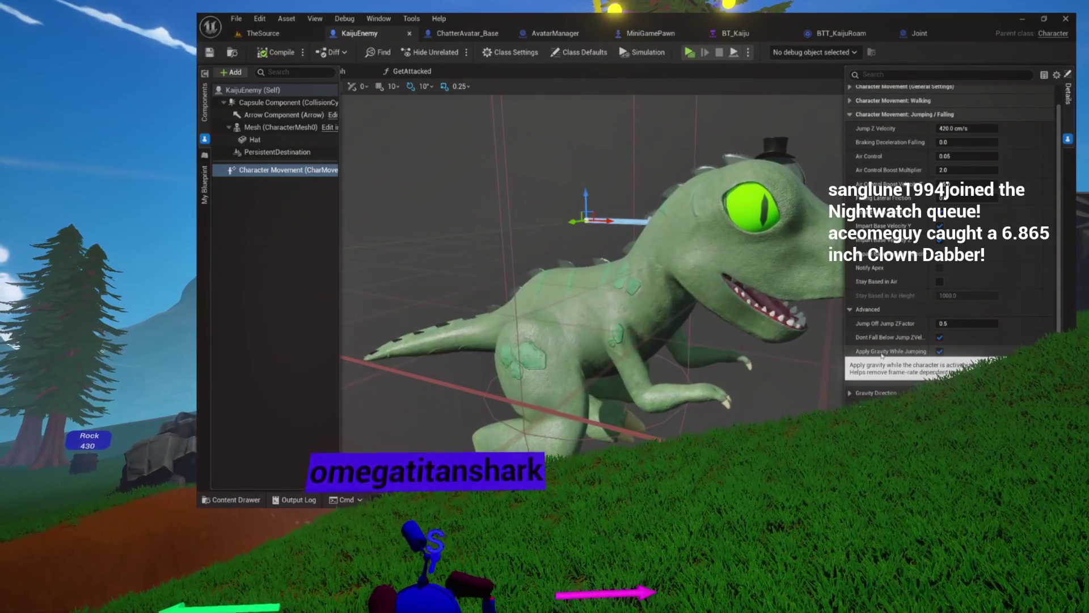
# - Collapse the jumping and walking categories to reach the general Gravity Scale setting
pyautogui.click(854, 312)
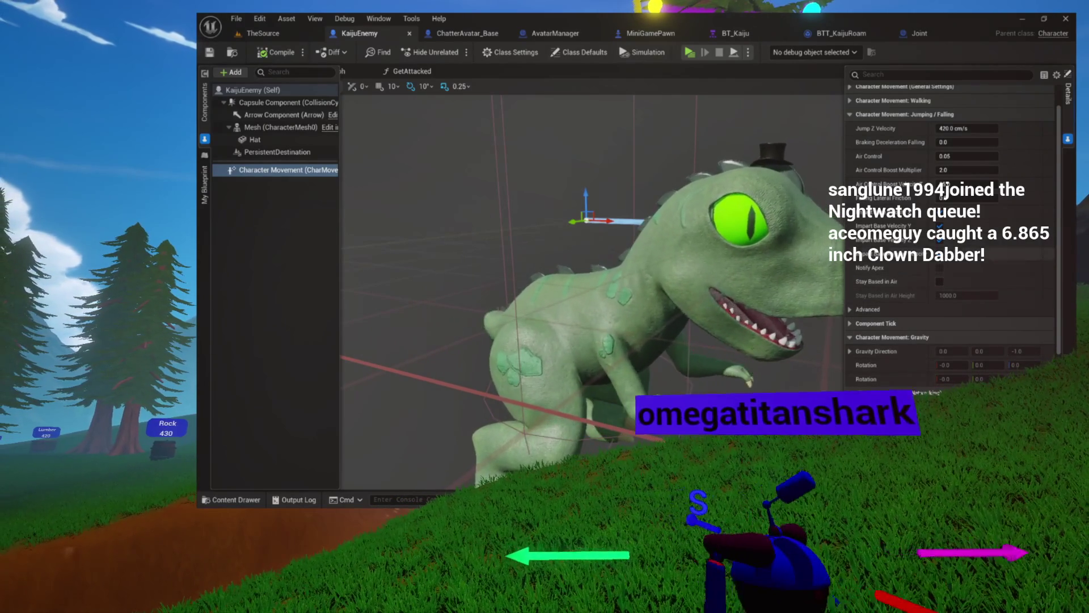
pyautogui.scroll(2, 876, 242)
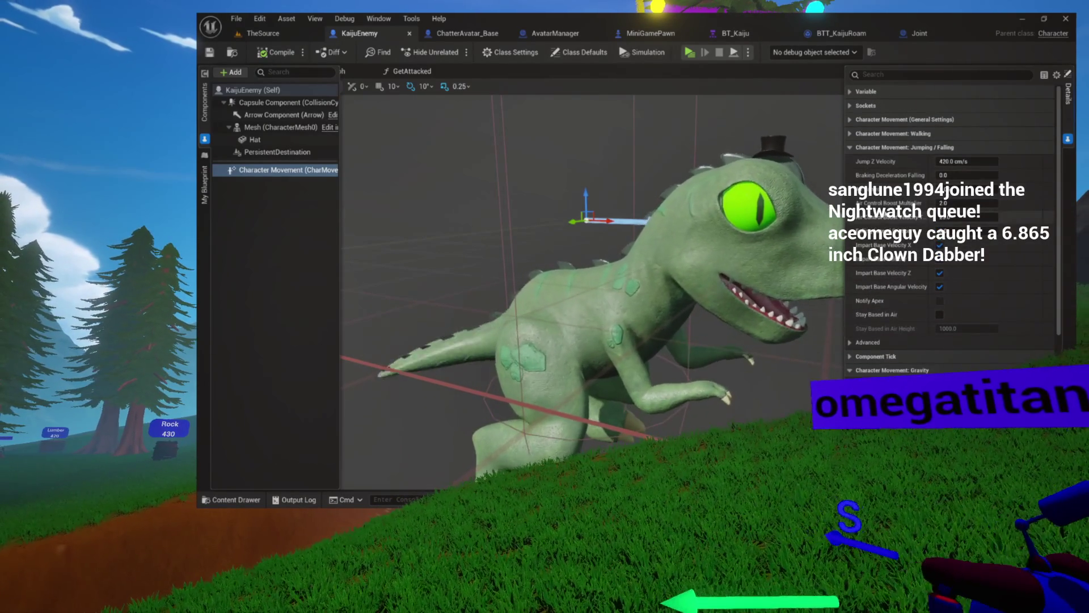
pyautogui.click(849, 134)
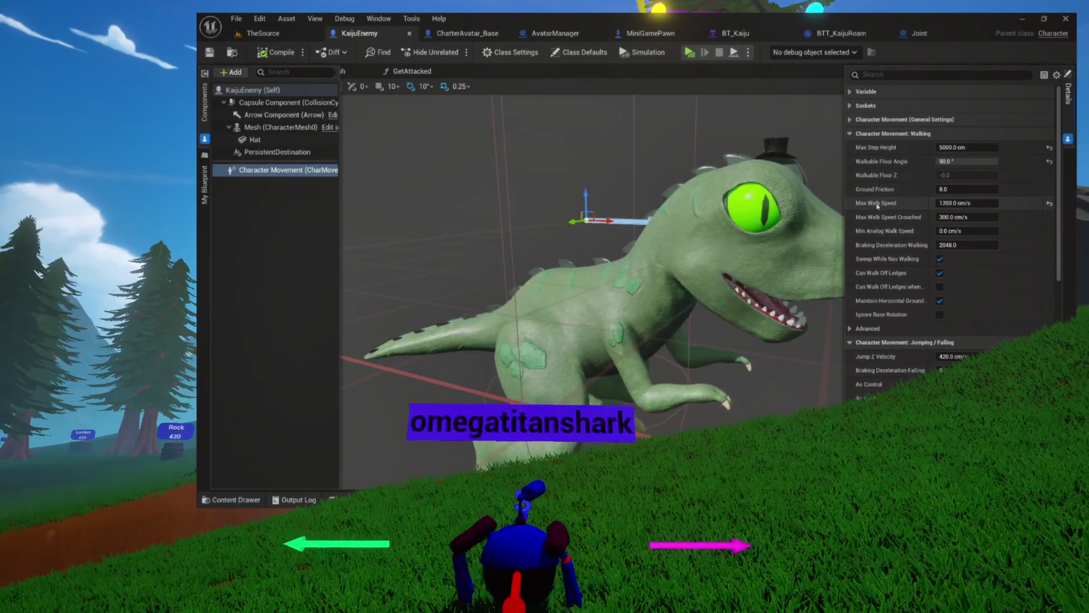
pyautogui.click(850, 119)
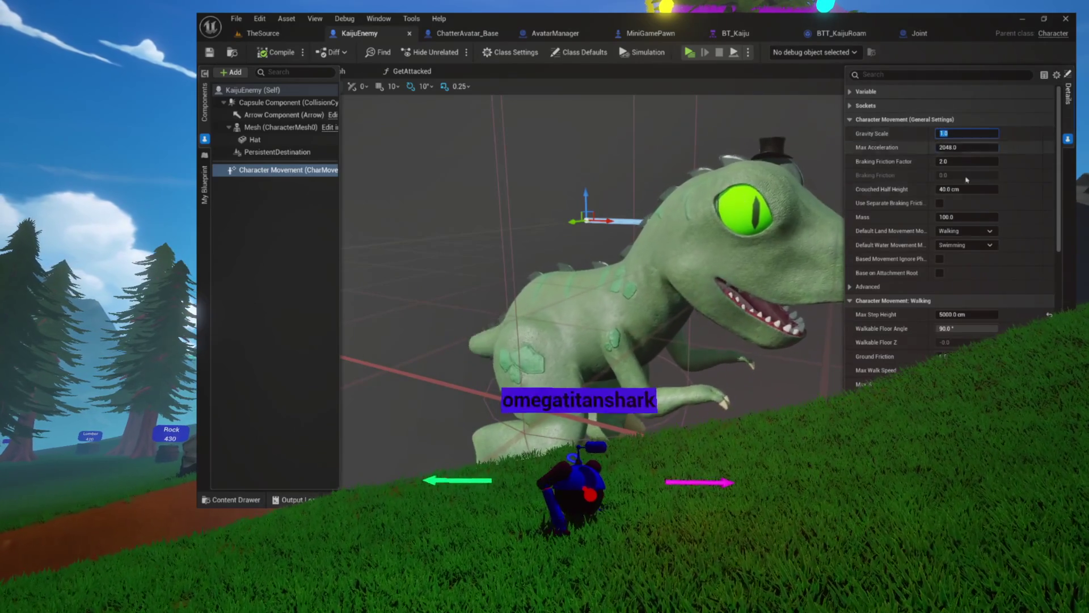
pyautogui.scroll(-1, 953, 215)
pyautogui.click(851, 285)
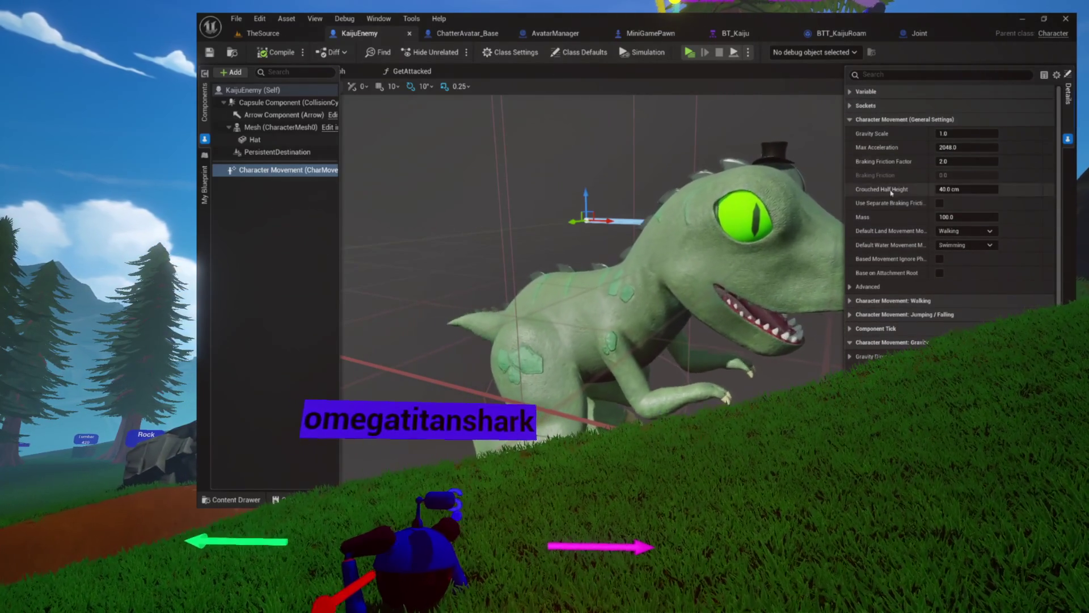
pyautogui.scroll(-3, 885, 227)
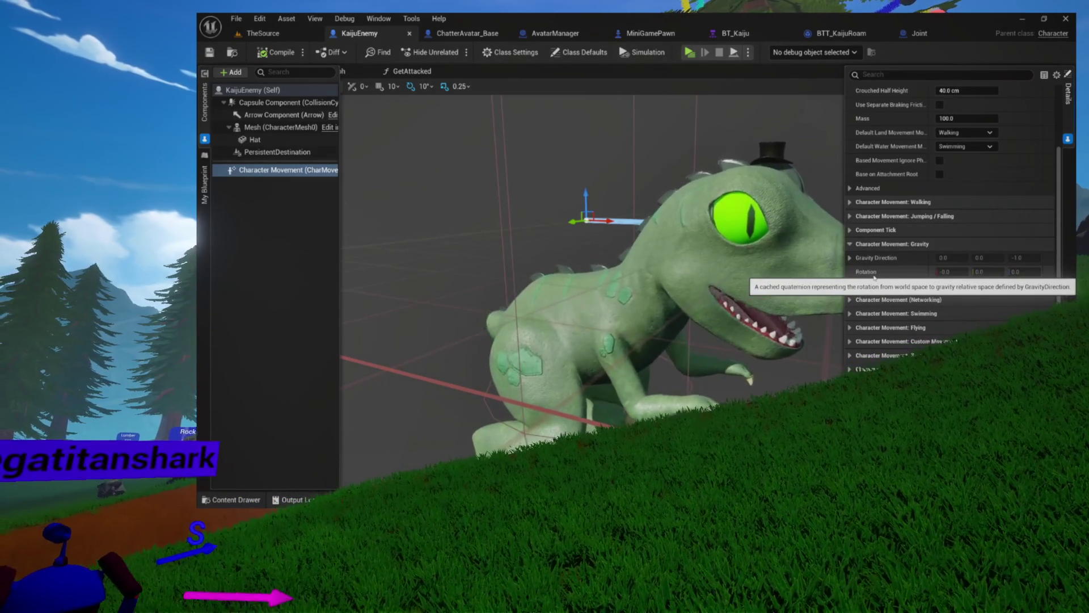
pyautogui.scroll(4, 874, 276)
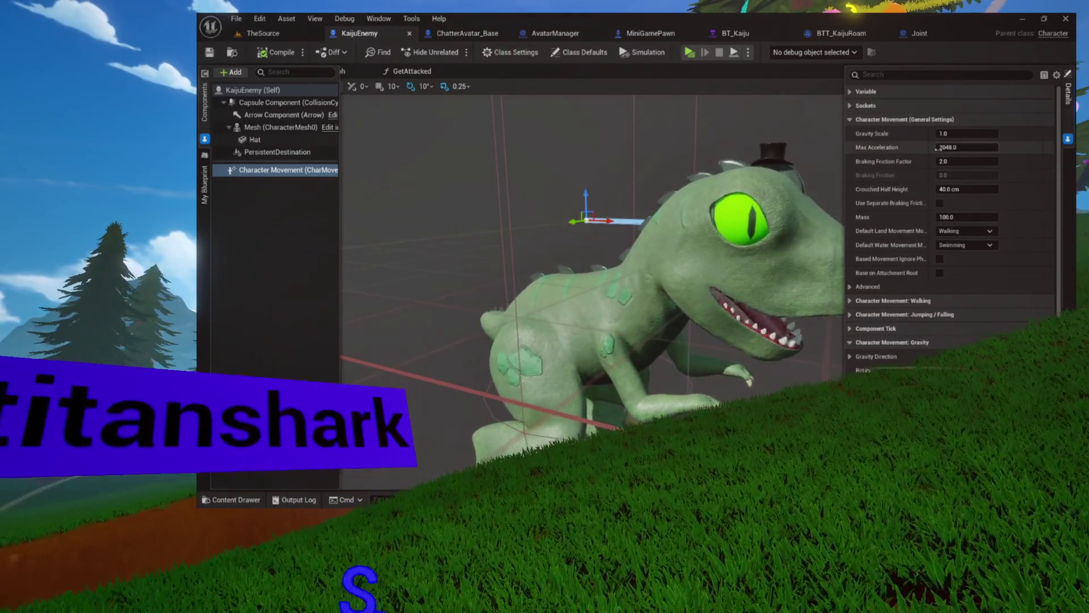
# - Set Gravity Scale to 5.0 and compile the KaijuEnemy Blueprint
pyautogui.click(953, 137)
pyautogui.write('5')
pyautogui.press('Return')
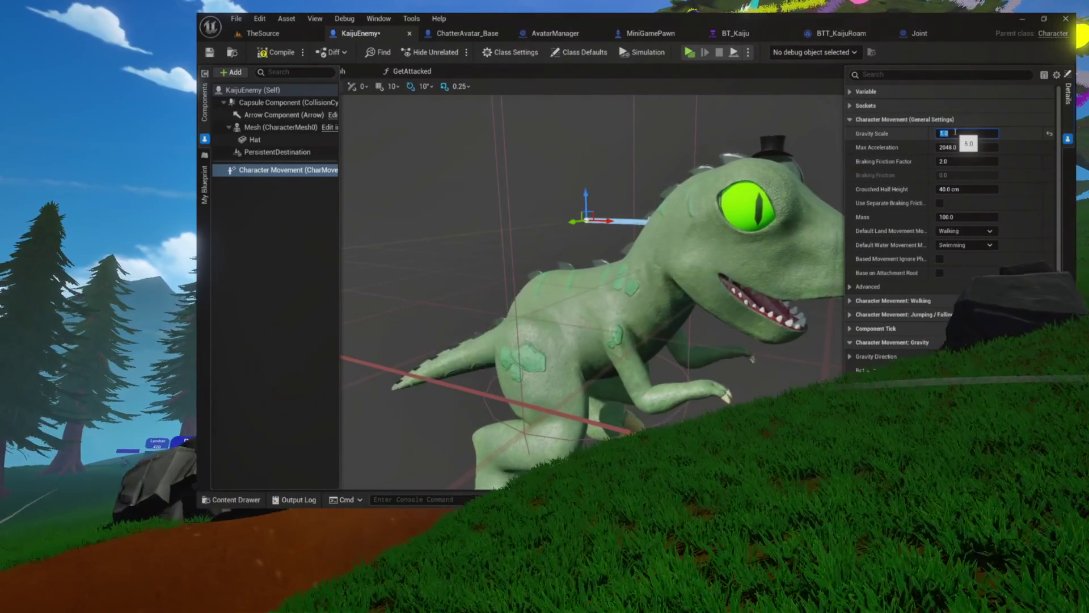
pyautogui.click(277, 53)
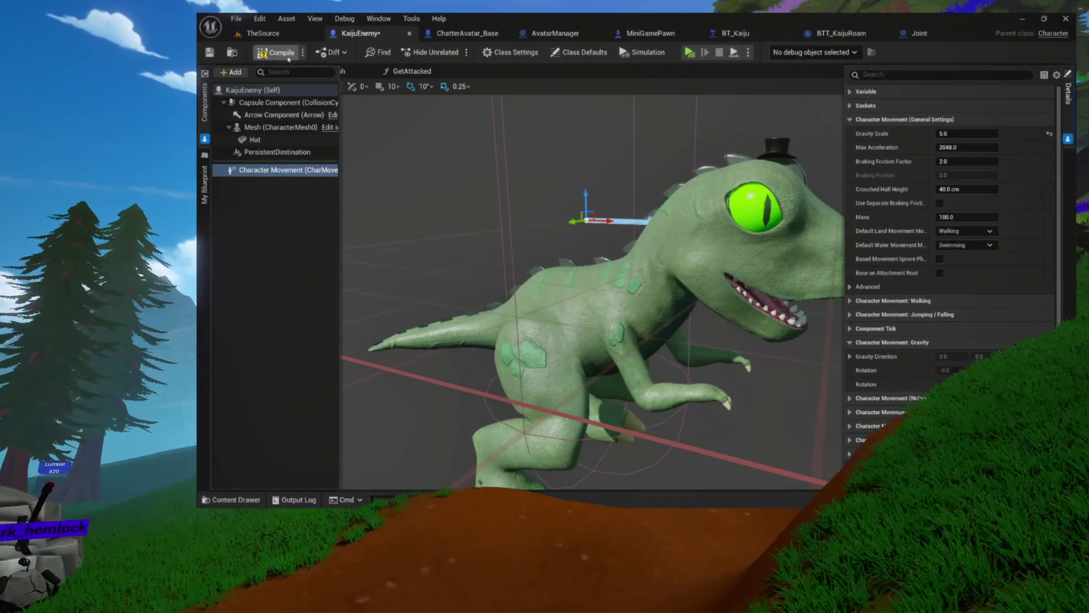
# - Launch TheSource level in a standalone preview and dismiss the queue overlay
pyautogui.click(263, 33)
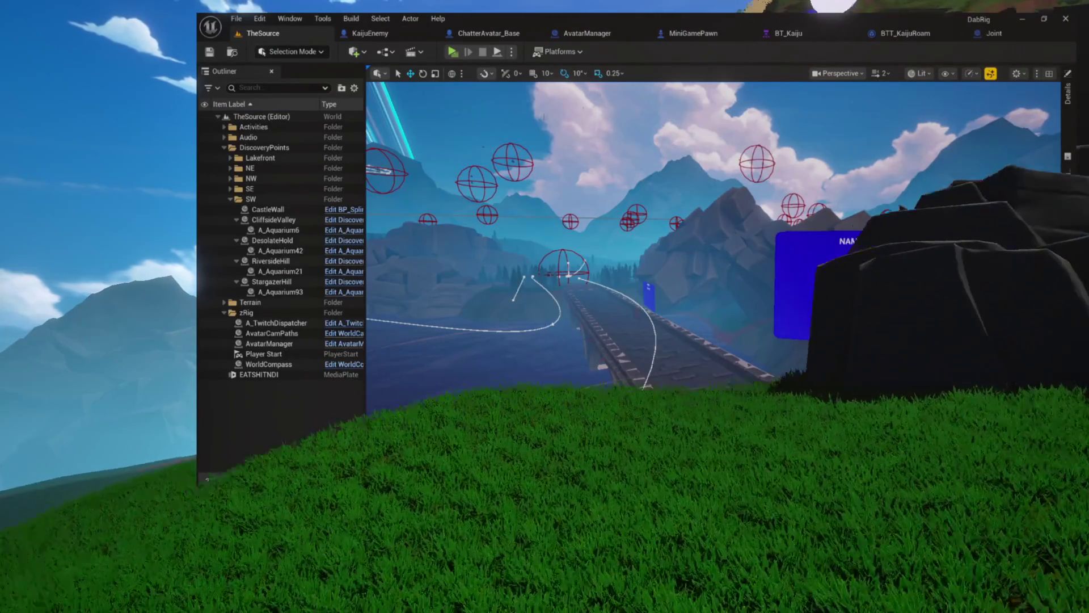
pyautogui.click(452, 52)
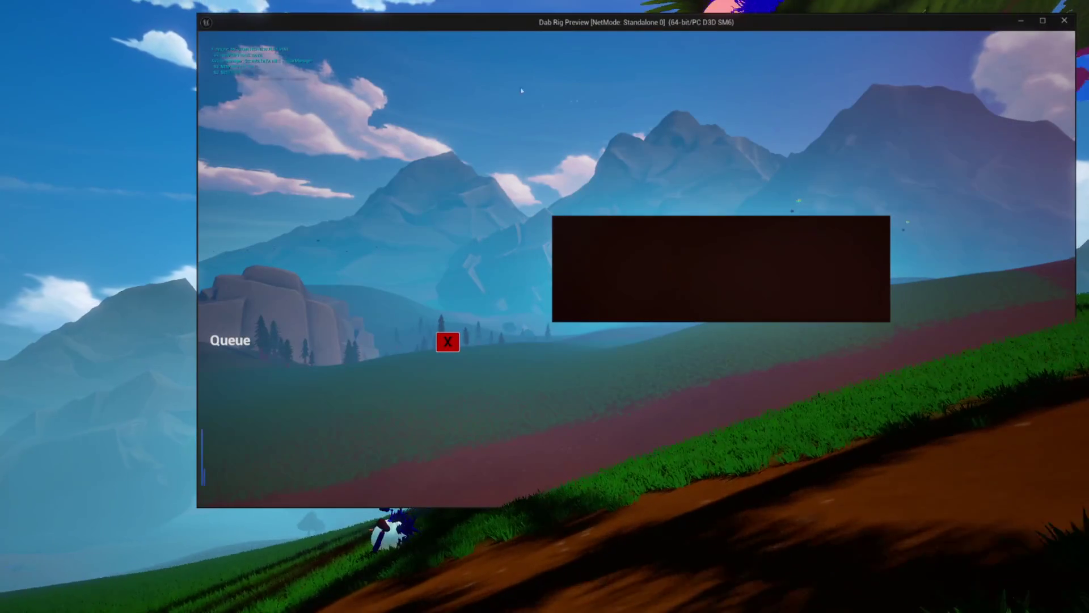
pyautogui.click(445, 336)
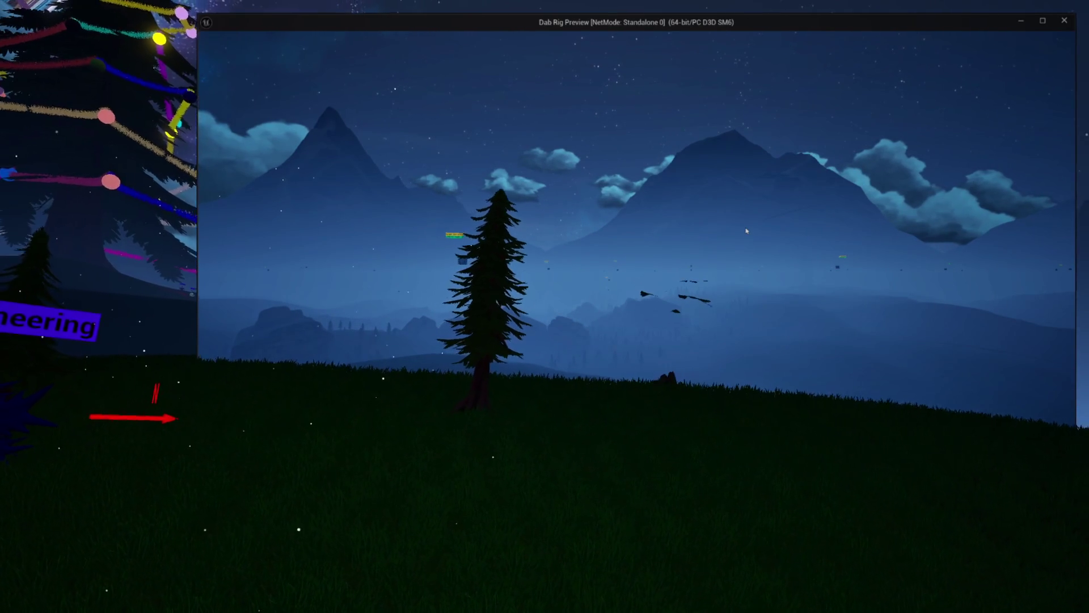
# - Walk the character sideways across the hill, look up, then head forward down the slope
pyautogui.press('a')
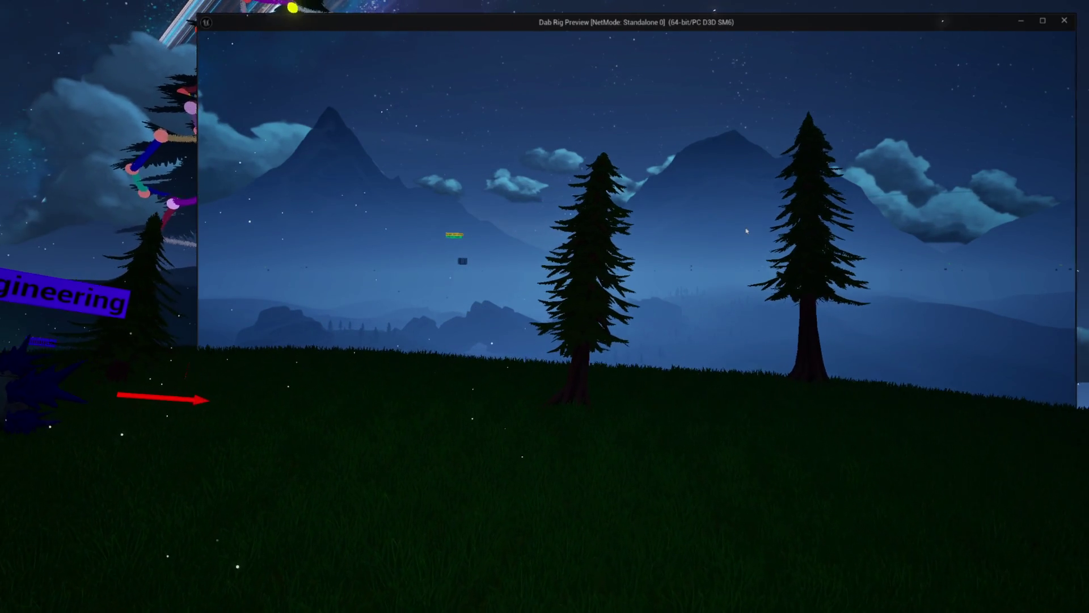
pyautogui.press('a')
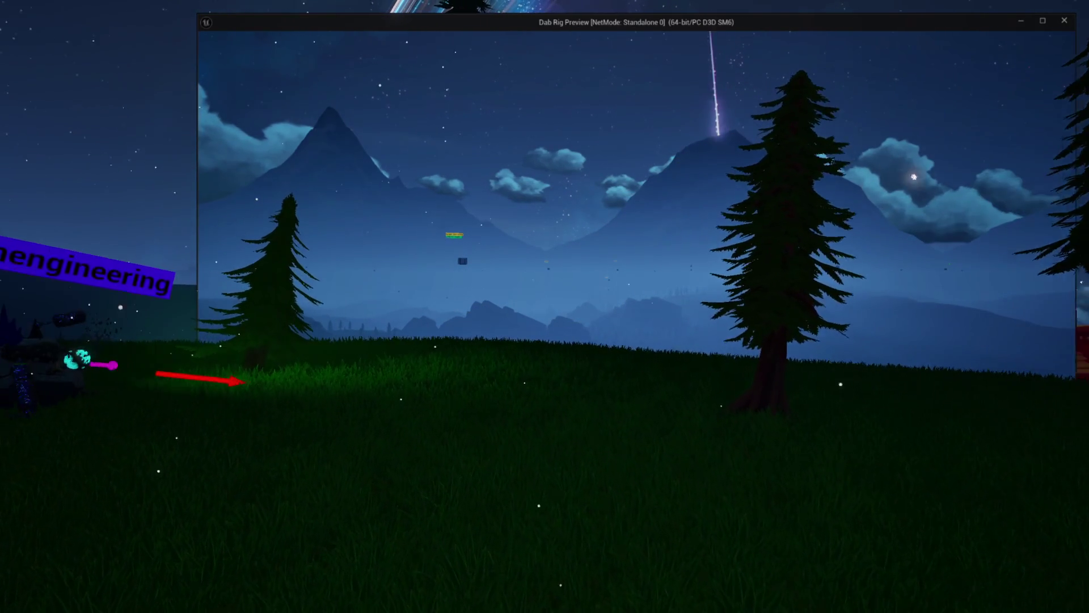
pyautogui.press('a')
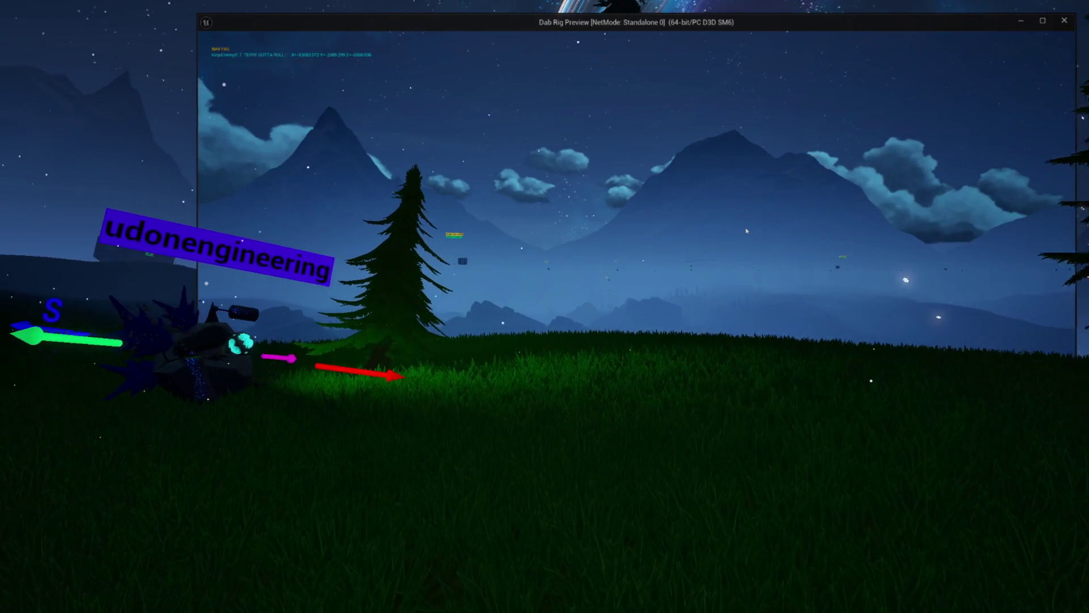
pyautogui.press('a')
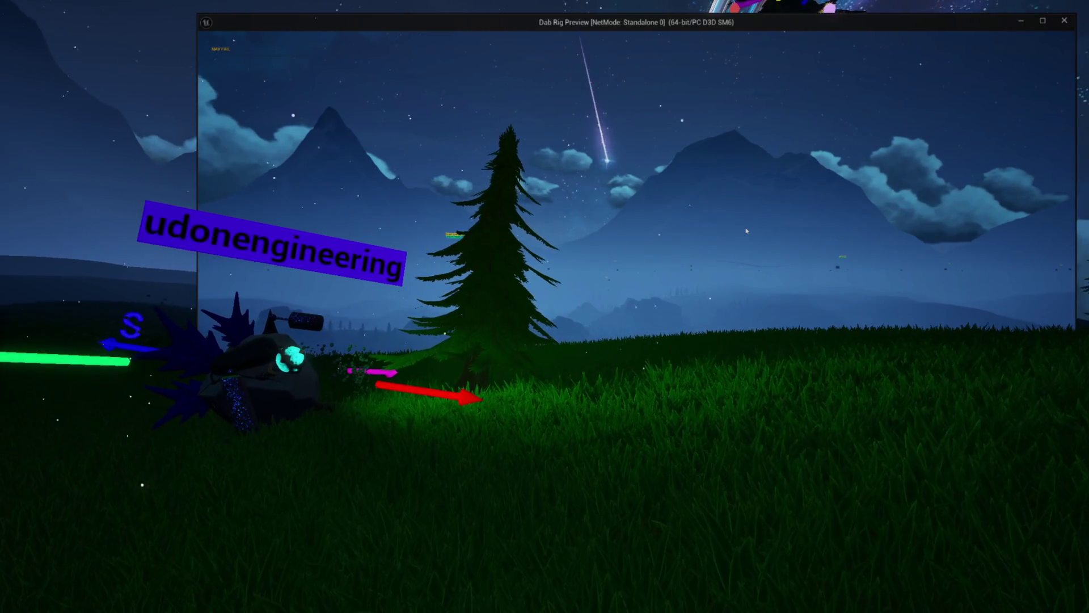
pyautogui.moveTo(747, 231)
pyautogui.mouseDown()
pyautogui.moveTo(681, 25)
pyautogui.moveTo(612, 266)
pyautogui.moveTo(447, 274)
pyautogui.moveTo(466, 257)
pyautogui.moveTo(485, 276)
pyautogui.mouseUp()
pyautogui.press('w')
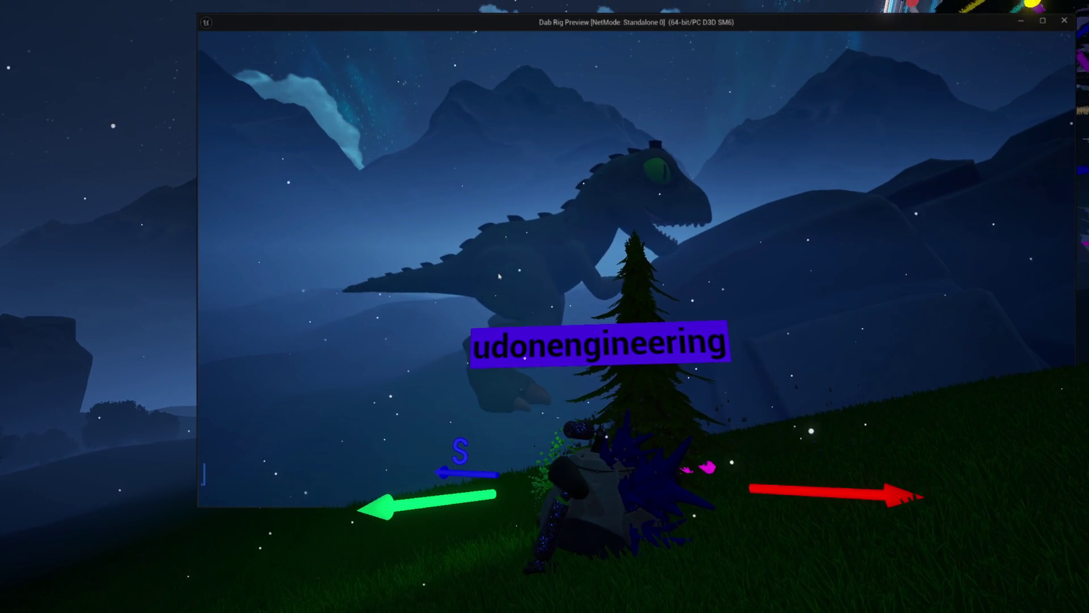
# - Move past the tree toward the leaping kaiju, then close the preview with Esc
pyautogui.moveTo(502, 282); pyautogui.dragTo(543, 264)
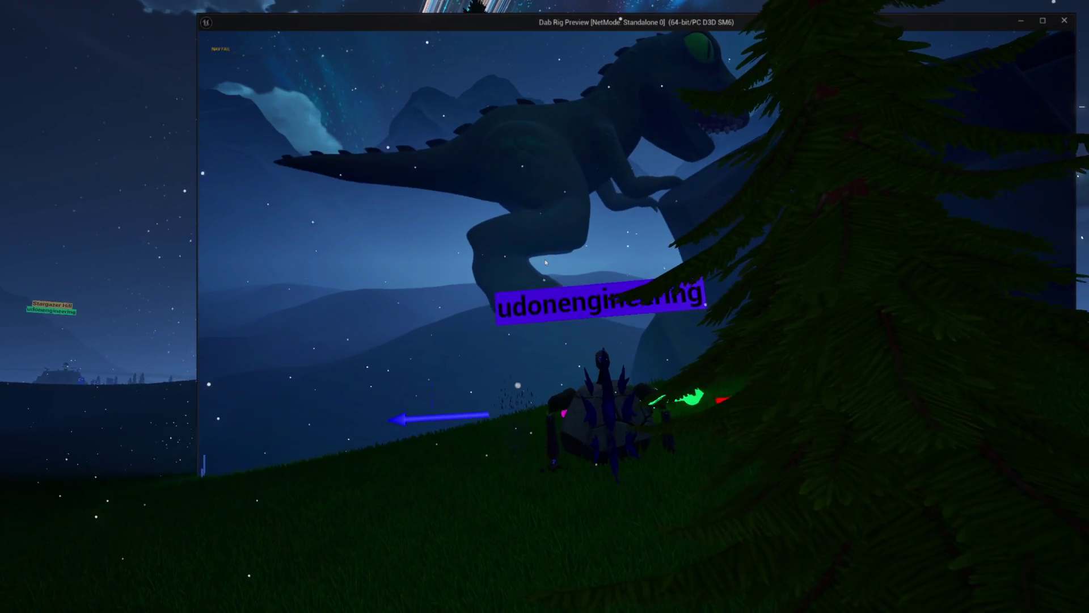
pyautogui.press('a')
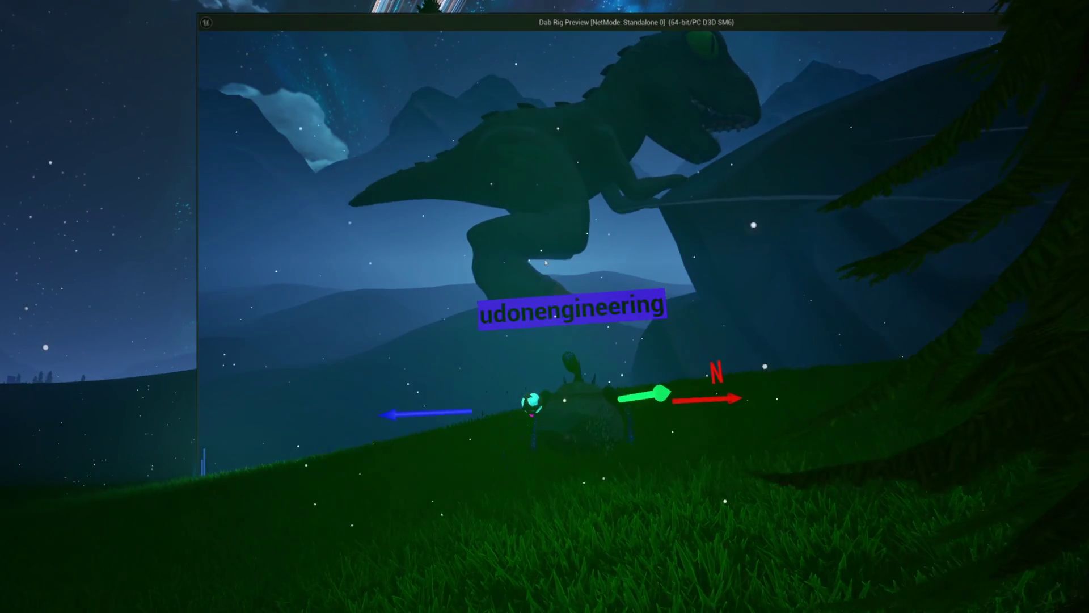
pyautogui.press('s')
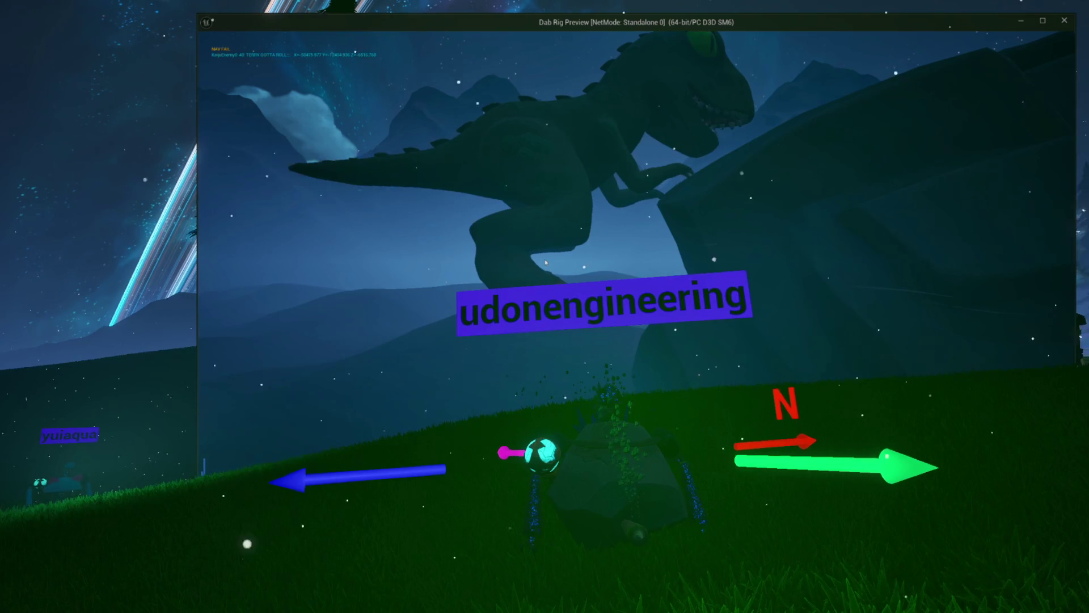
pyautogui.press('d')
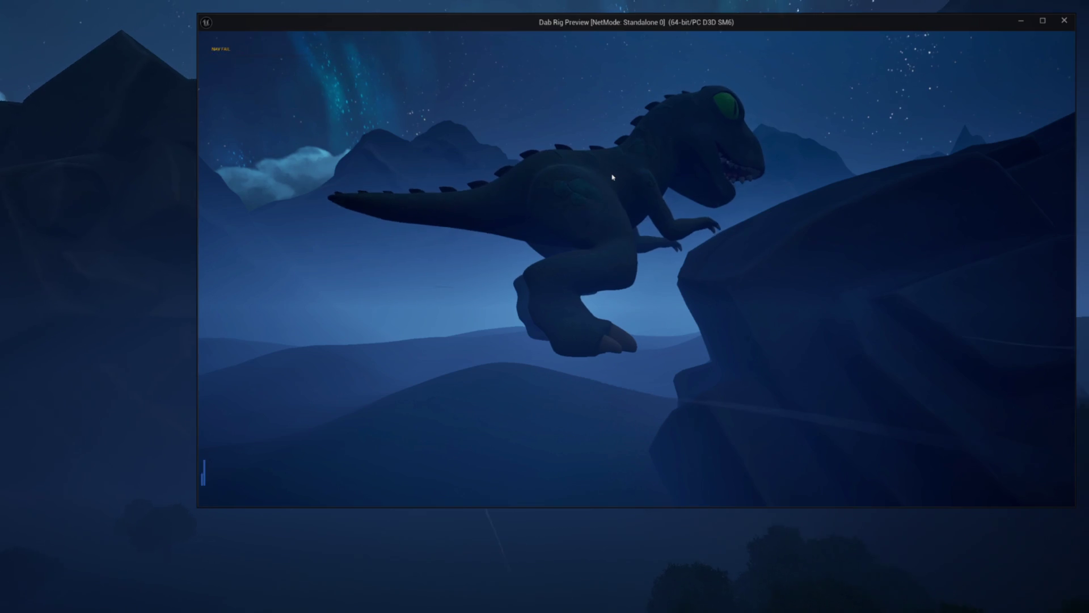
pyautogui.press('Escape')
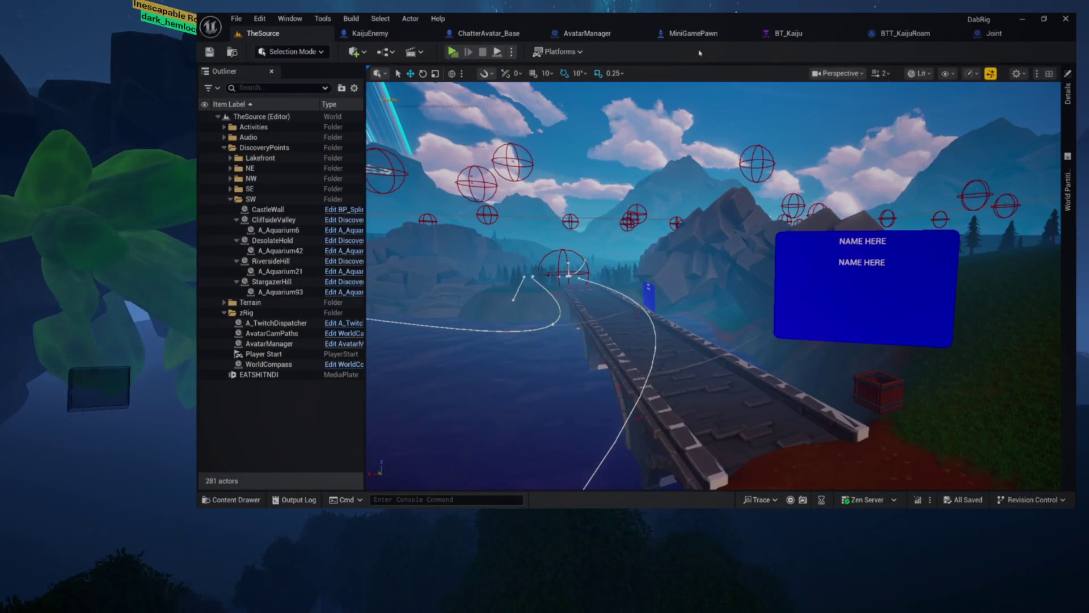
# - Switch through the open blueprint tabs to the BTT_KaijuRoam task graph and close the Joint asset
pyautogui.click(369, 33)
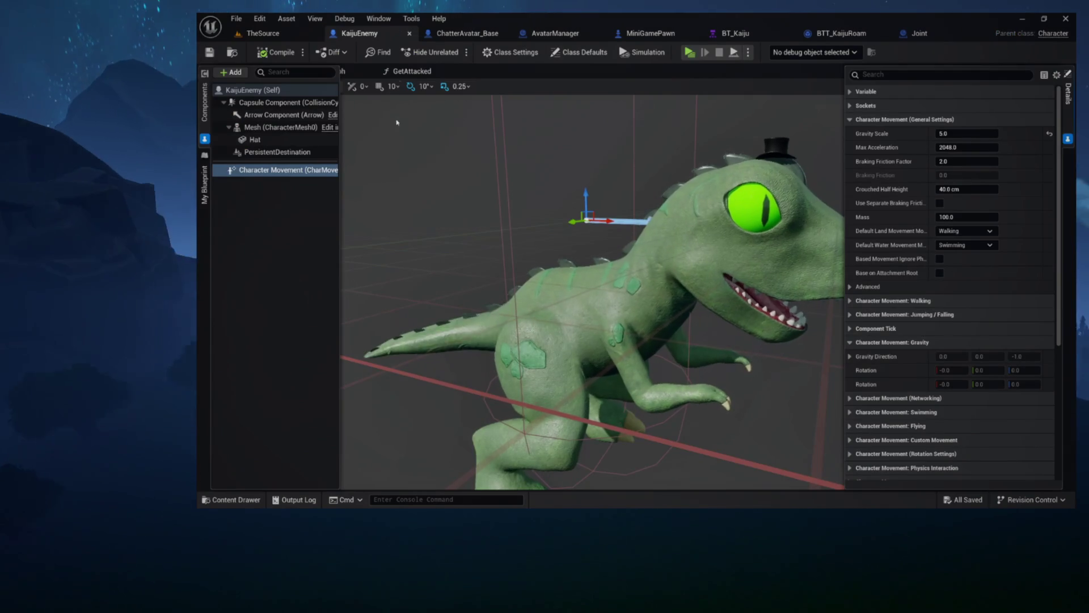
pyautogui.click(467, 33)
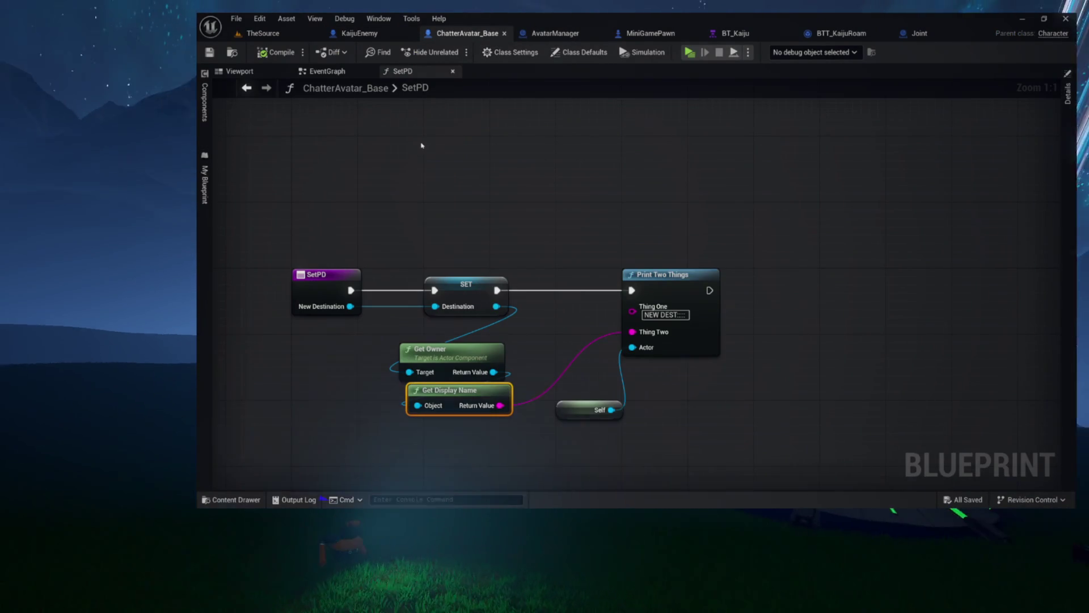
pyautogui.click(841, 33)
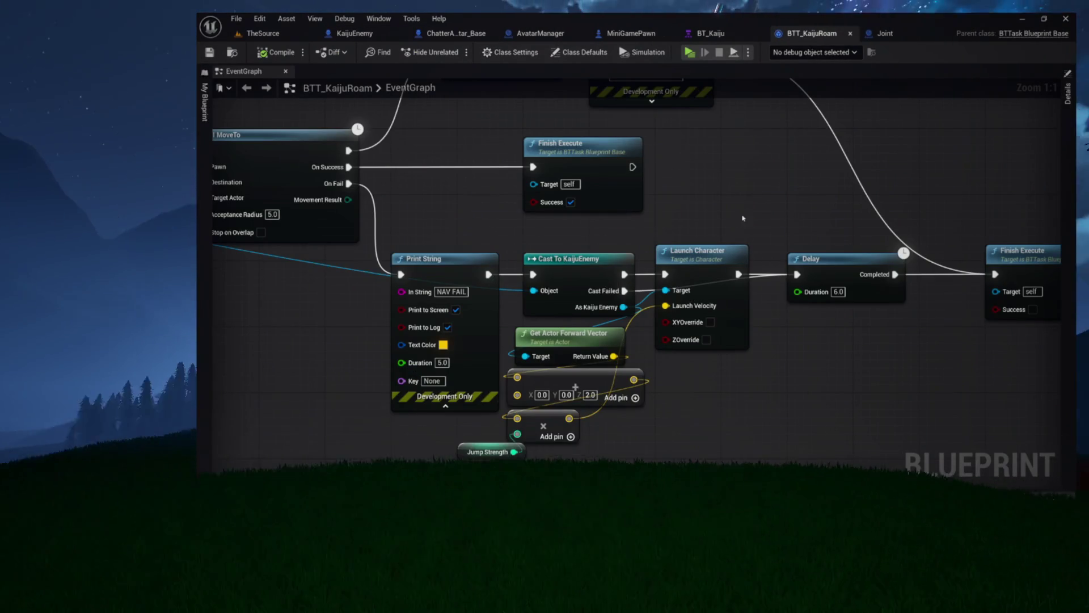
pyautogui.click(940, 33)
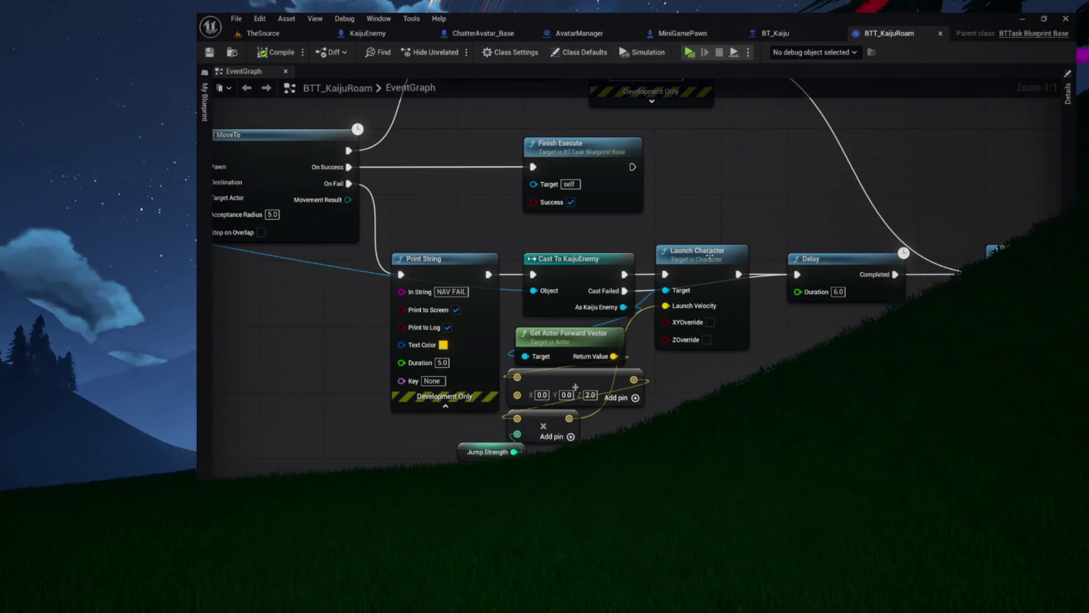
# - Set the Jump Strength variable's default value to 5000, then return to TheSource level
pyautogui.moveTo(690, 339); pyautogui.dragTo(686, 175)
pyautogui.click(482, 288)
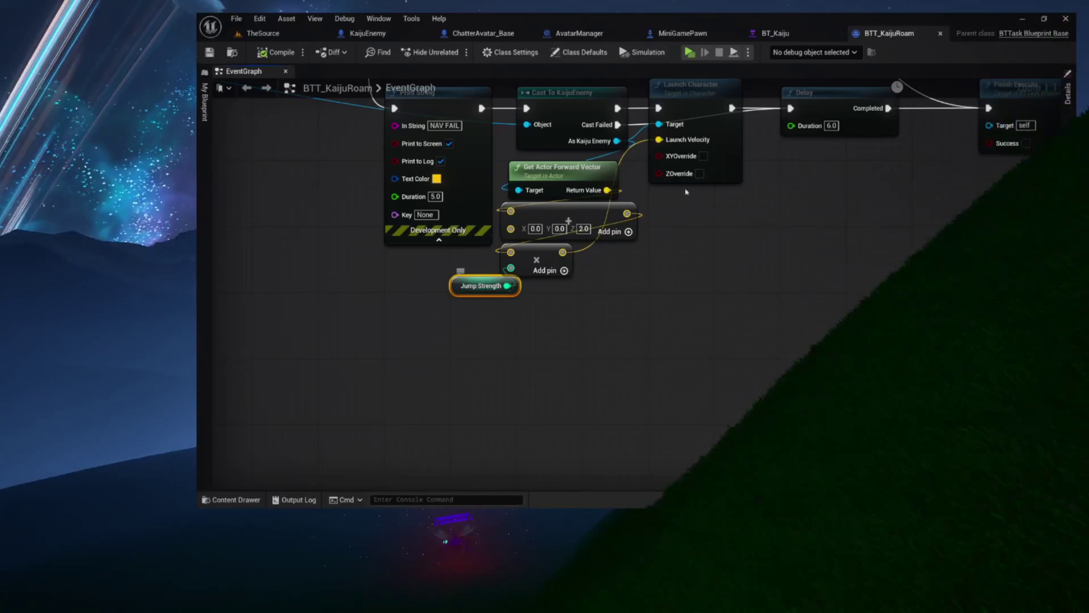
pyautogui.click(1068, 93)
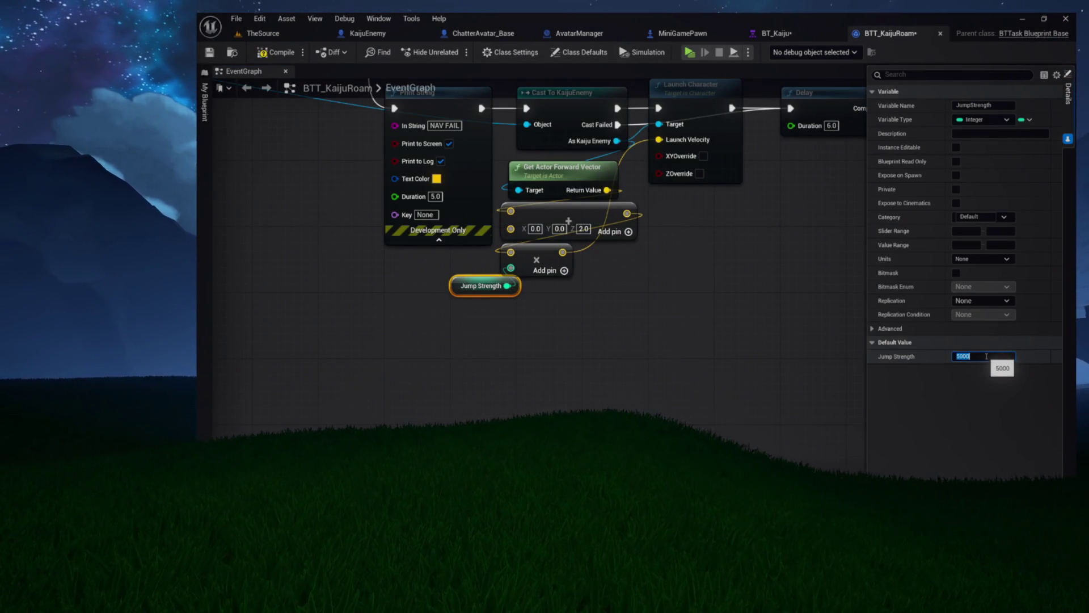
pyautogui.click(271, 37)
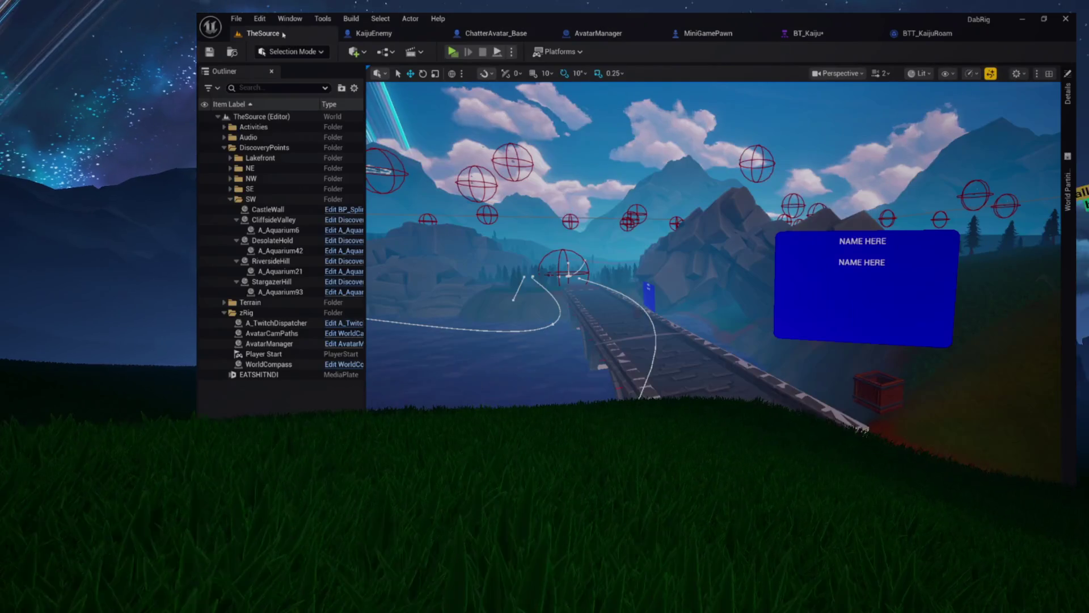
# - Launch a standalone game preview and watch the kaiju jump around the hills near the avatar
pyautogui.click(452, 51)
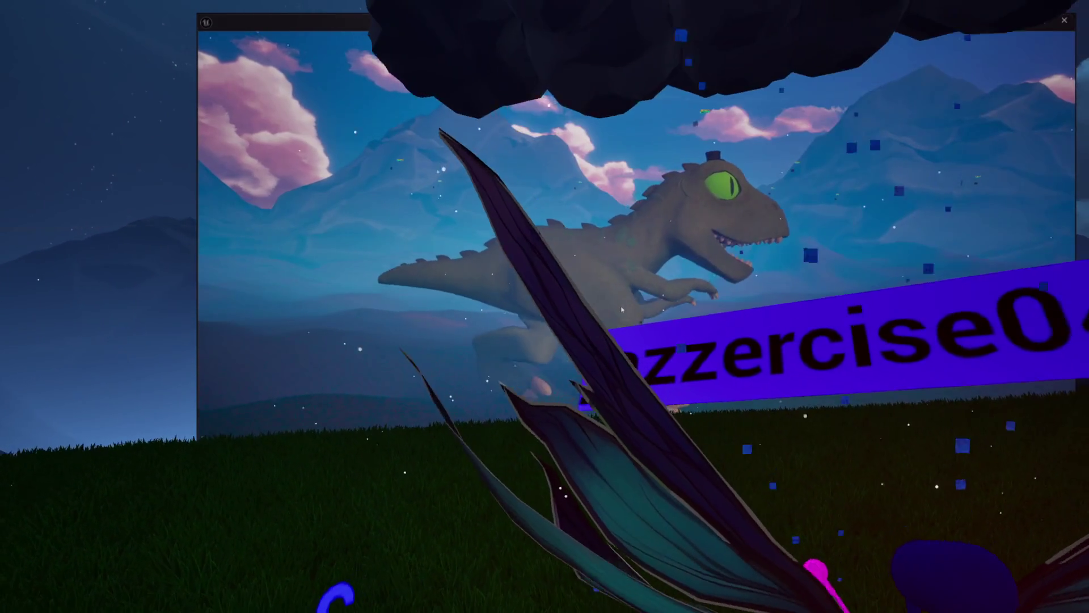
# - Stop the preview, lower BTT_KaijuRoam's Jump Strength default from 5000 to 2500, and return to TheSource
pyautogui.press('Escape')
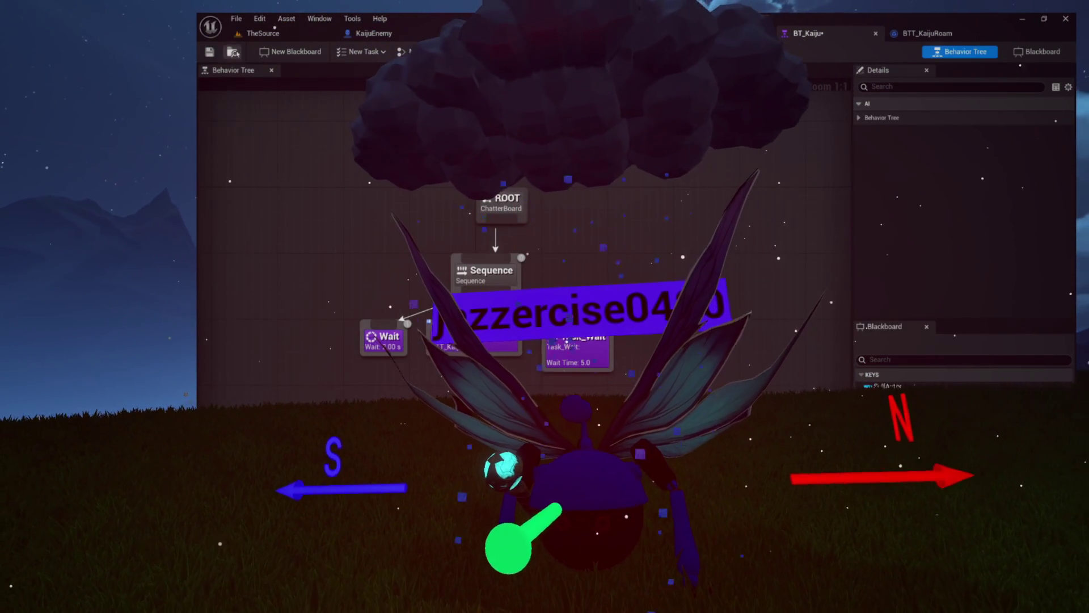
pyautogui.click(904, 36)
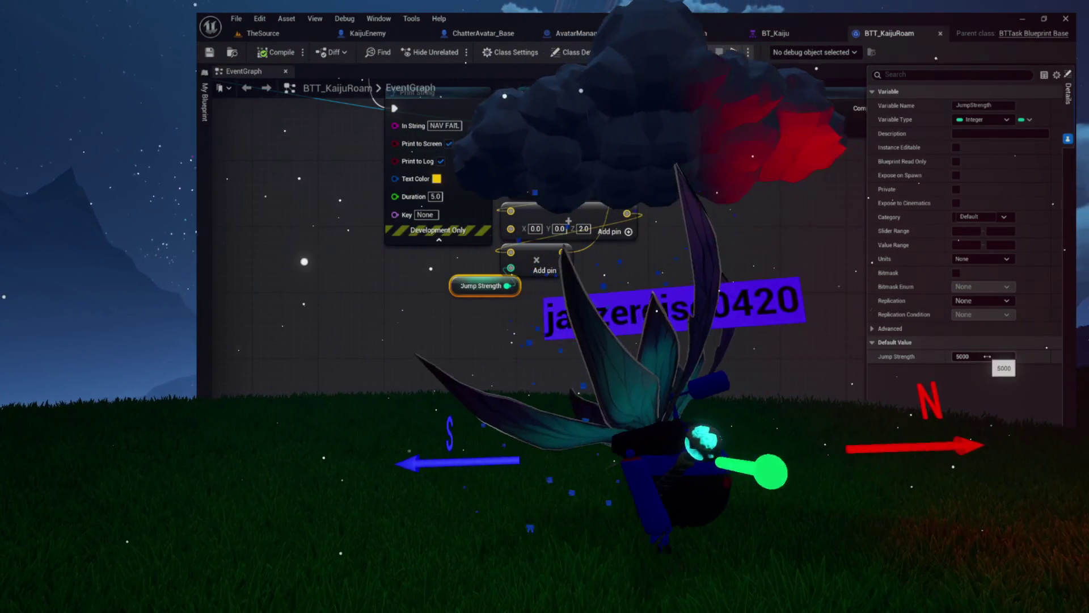
pyautogui.write('2500')
pyautogui.press('Return')
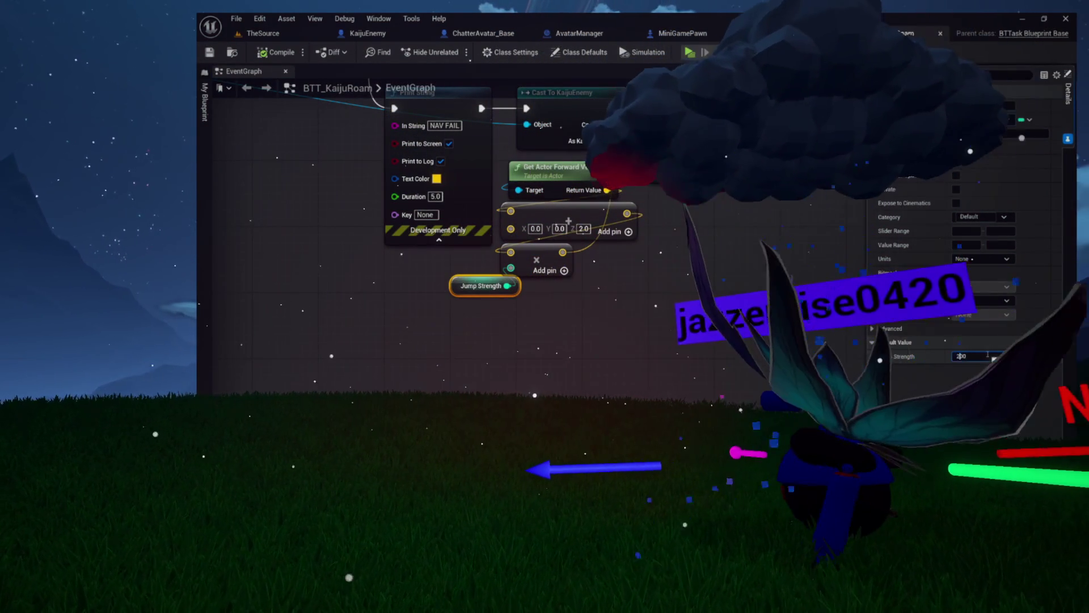
pyautogui.click(284, 37)
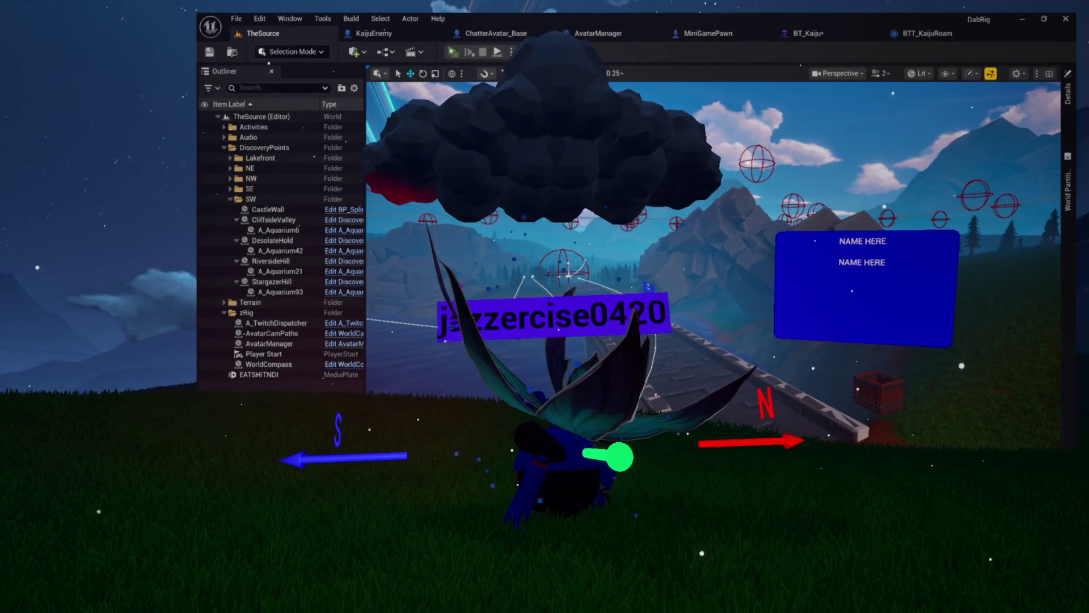
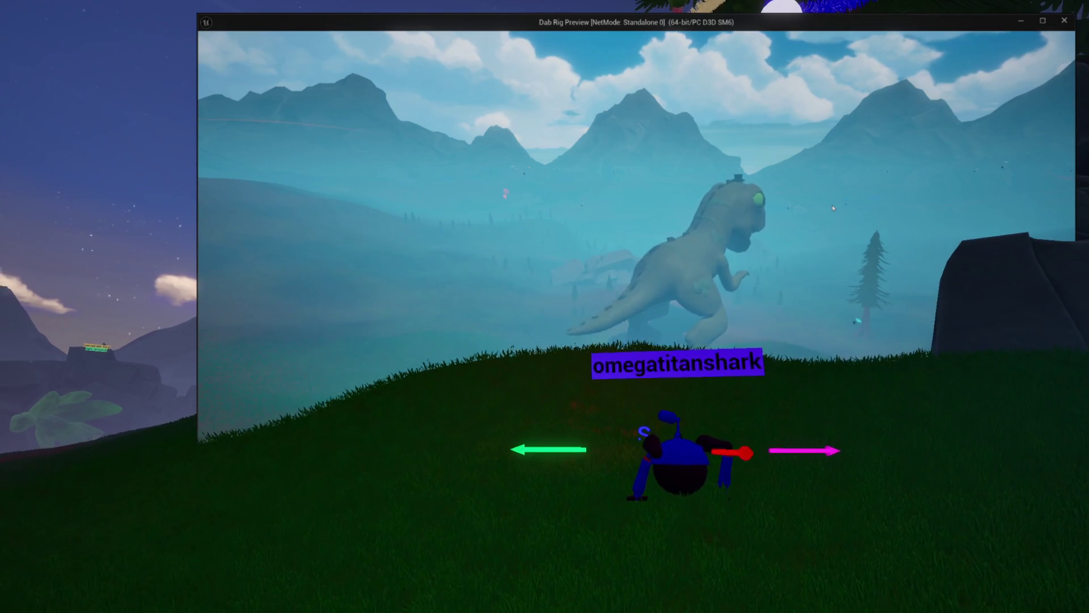
# - Stop the Dab Rig Preview play session and return to the TheSource level editor
pyautogui.press('Escape')
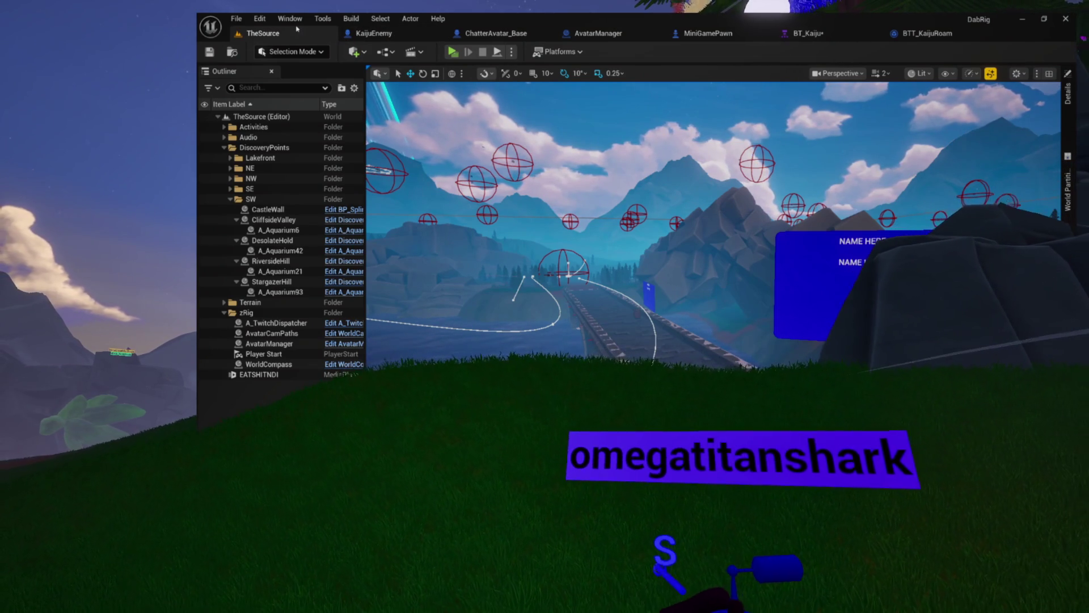
# - From the Content Drawer, derive Kaiju_Karl from the KaijuEnemy blueprint and open it
pyautogui.click(374, 34)
pyautogui.click(242, 54)
pyautogui.rightClick(934, 318)
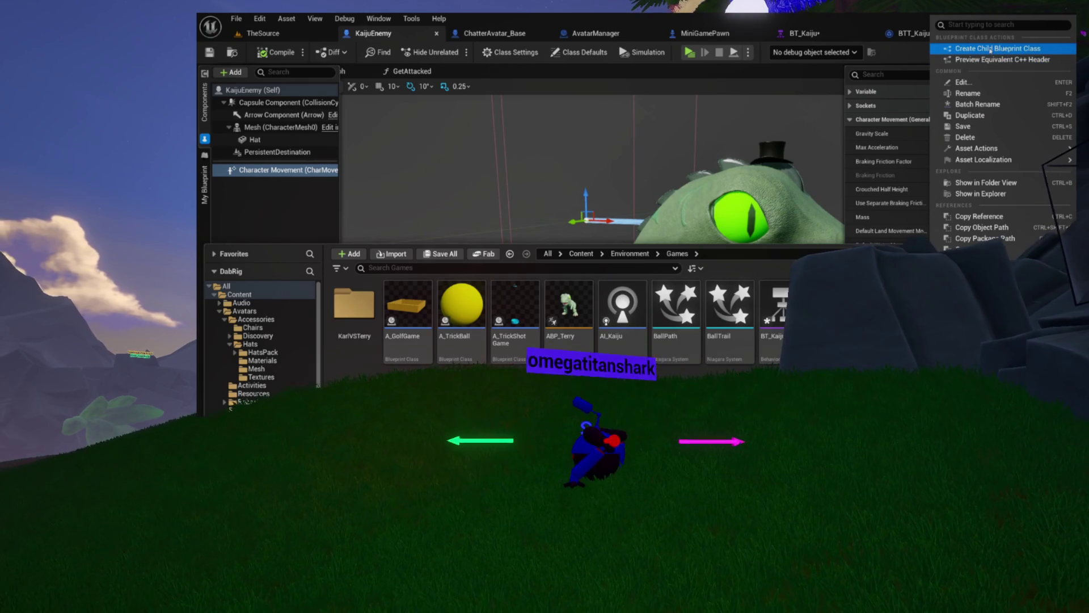
pyautogui.click(991, 49)
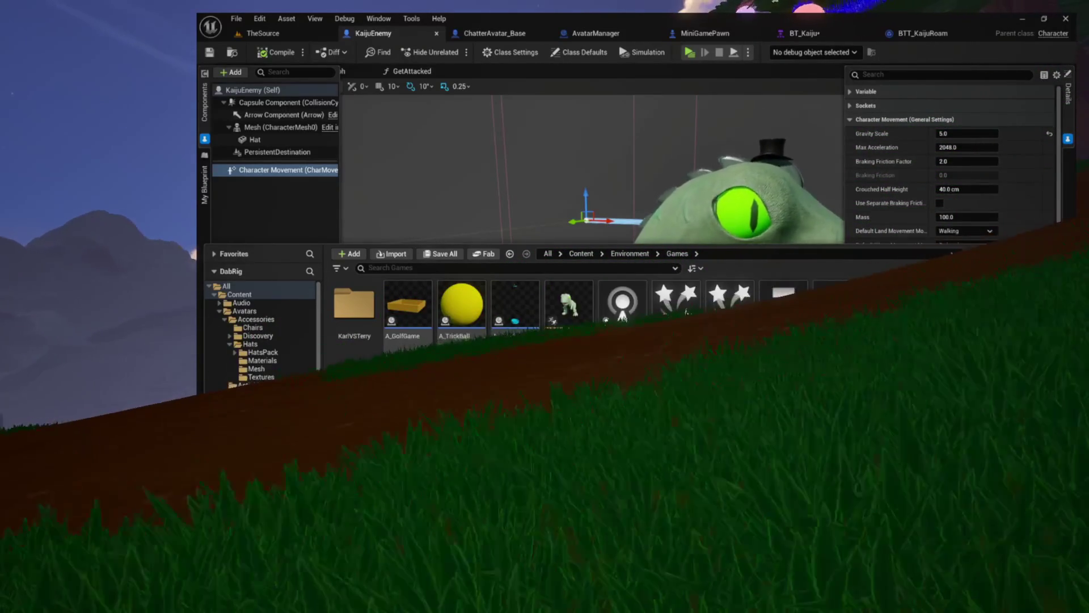
pyautogui.doubleClick(358, 431)
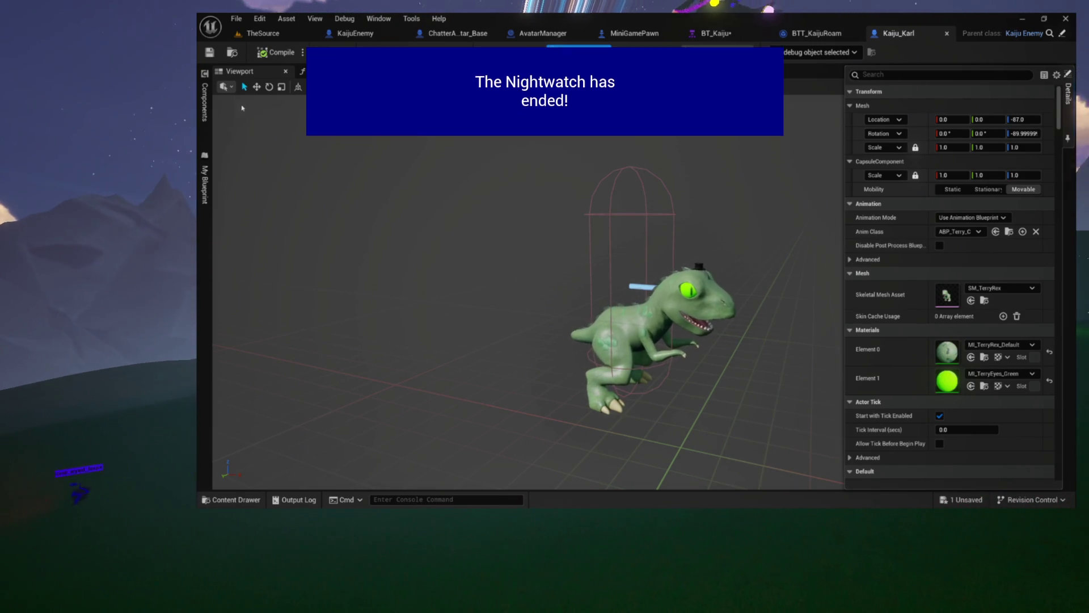
# - Set the Mesh component's Skeletal Mesh Asset to SM_KarlKong instead of SM_TerryRex, then frame it
pyautogui.click(271, 127)
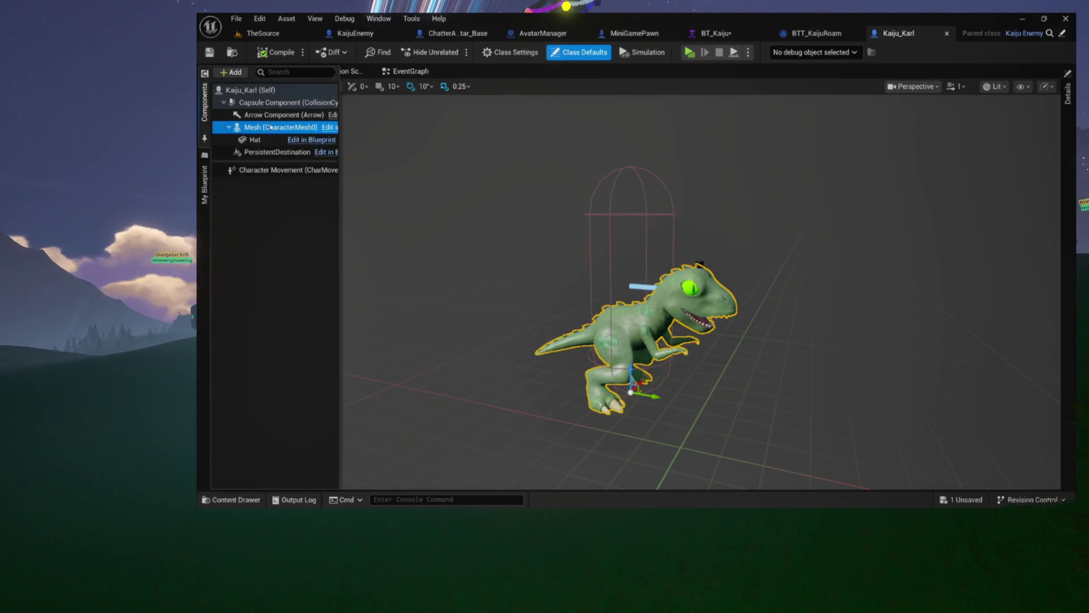
pyautogui.click(1064, 134)
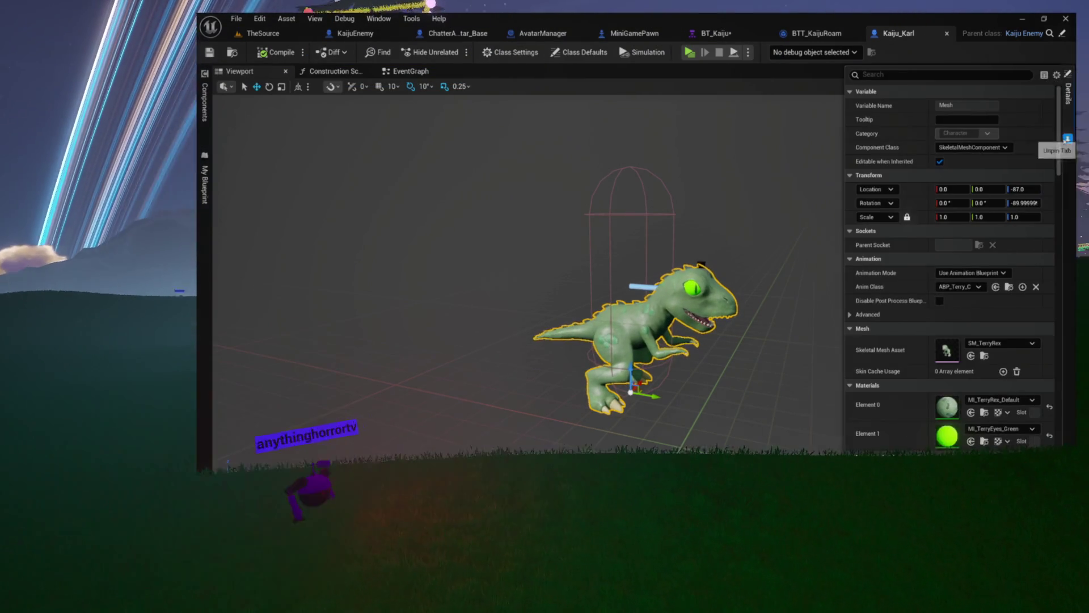
pyautogui.click(1056, 74)
pyautogui.click(980, 170)
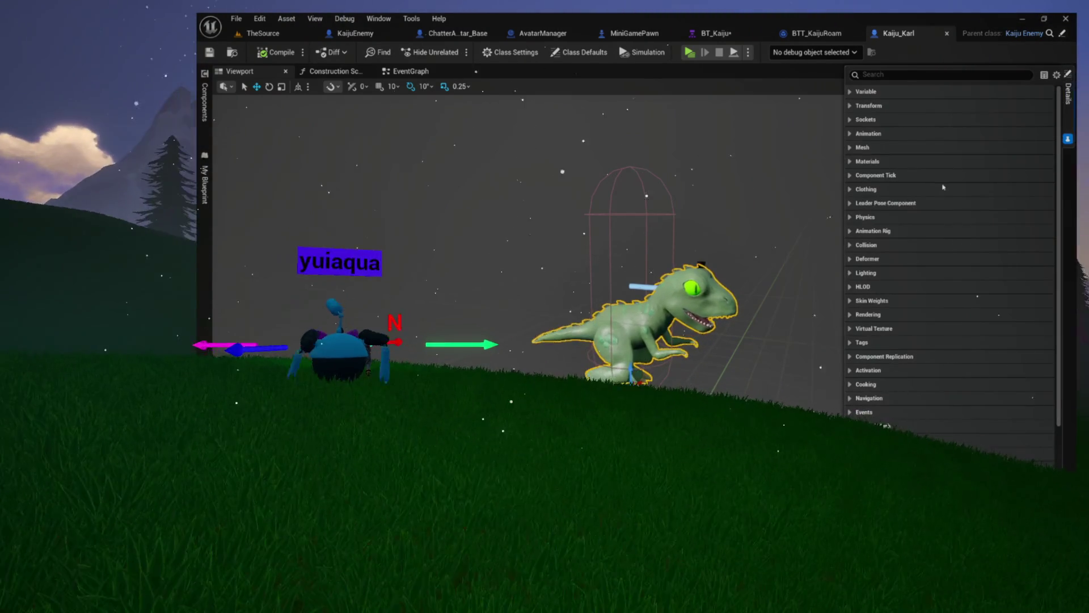
pyautogui.click(862, 147)
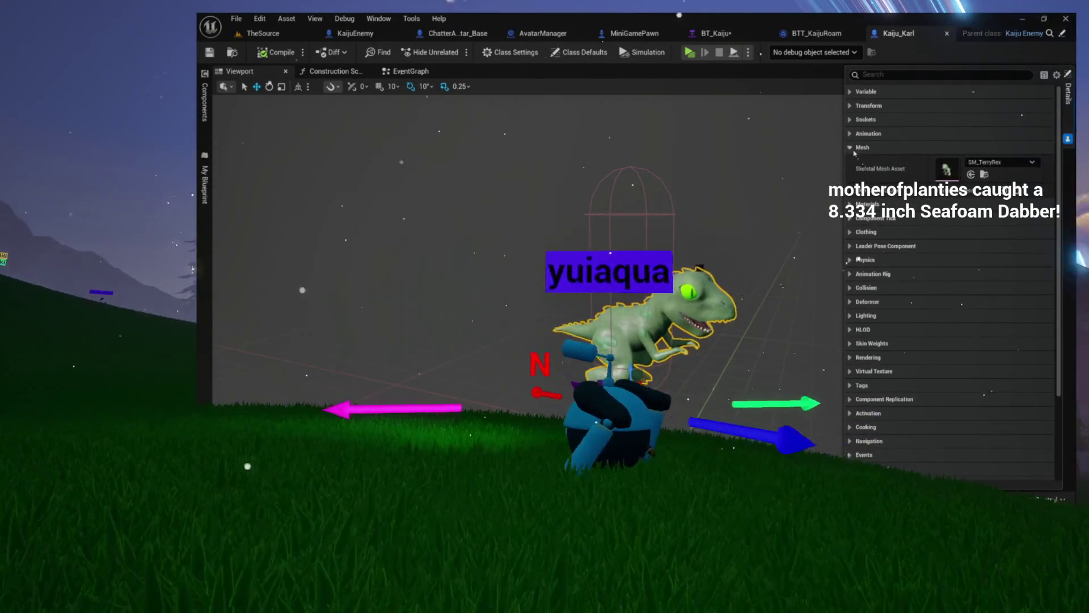
pyautogui.click(984, 174)
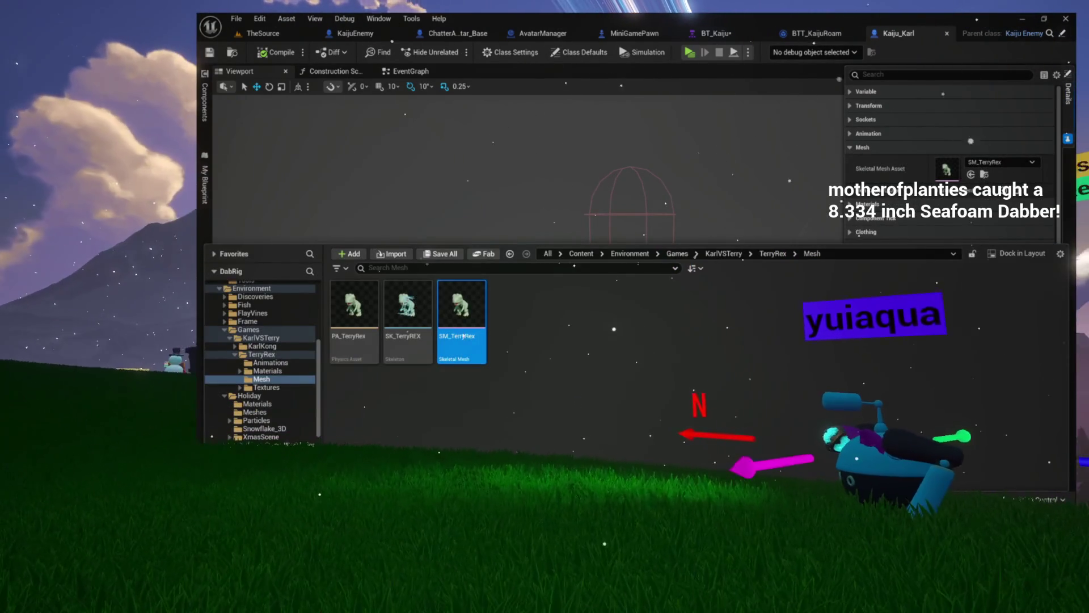
pyautogui.click(236, 355)
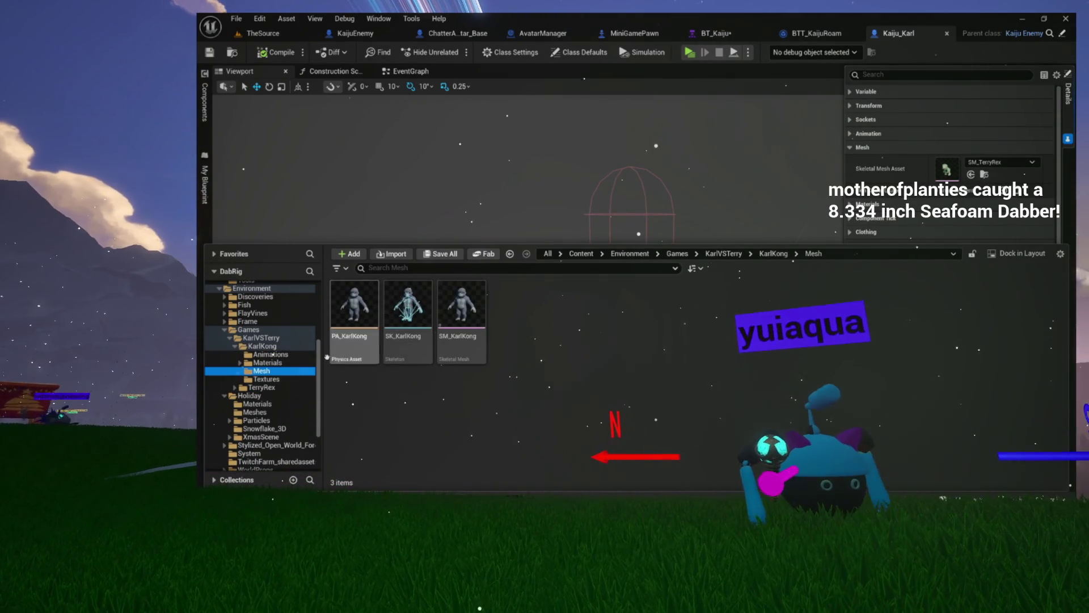
pyautogui.click(461, 310)
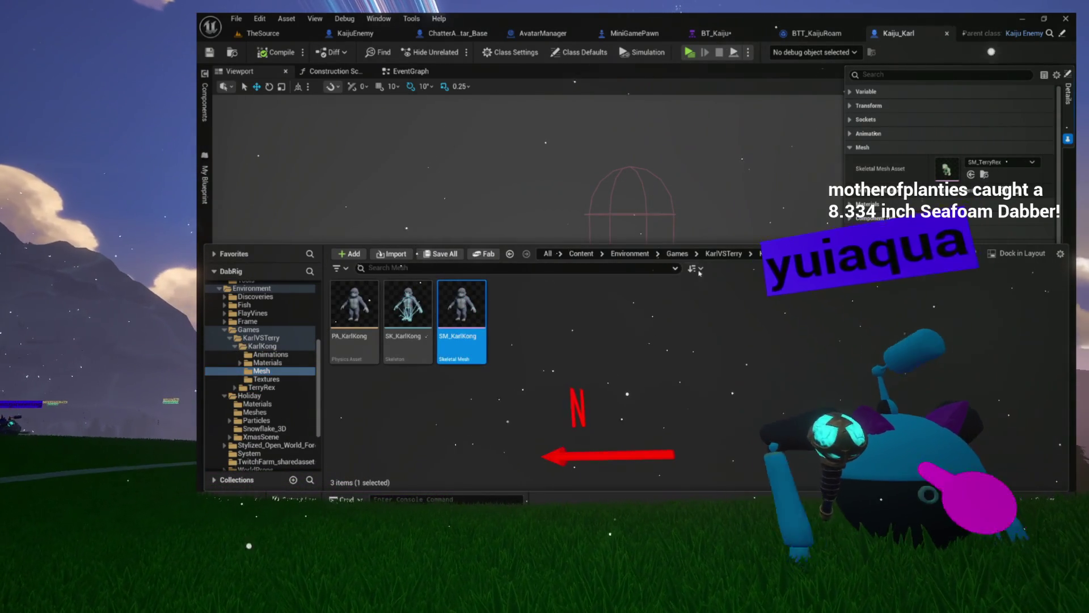
pyautogui.click(972, 174)
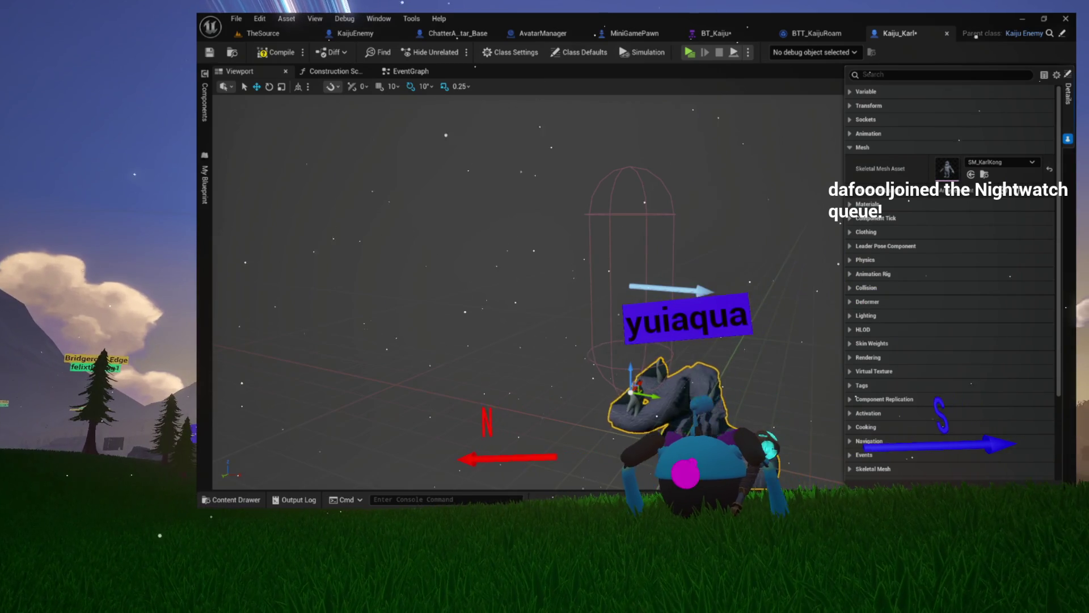
pyautogui.press('f')
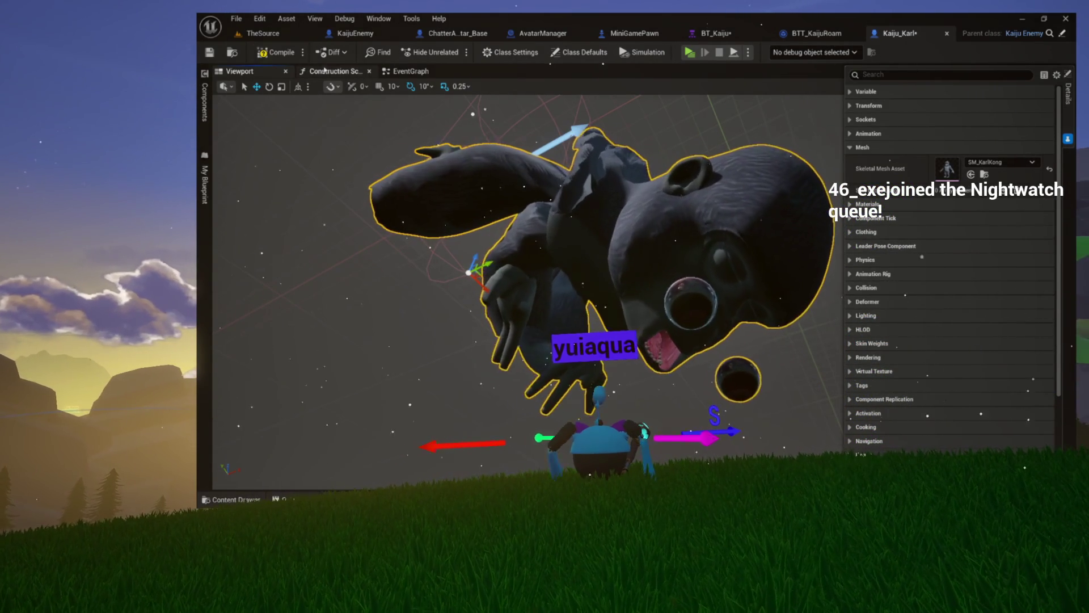
# - Review the Construction Script and EventGraph, selecting the overlap and tick event nodes
pyautogui.click(363, 72)
pyautogui.click(368, 72)
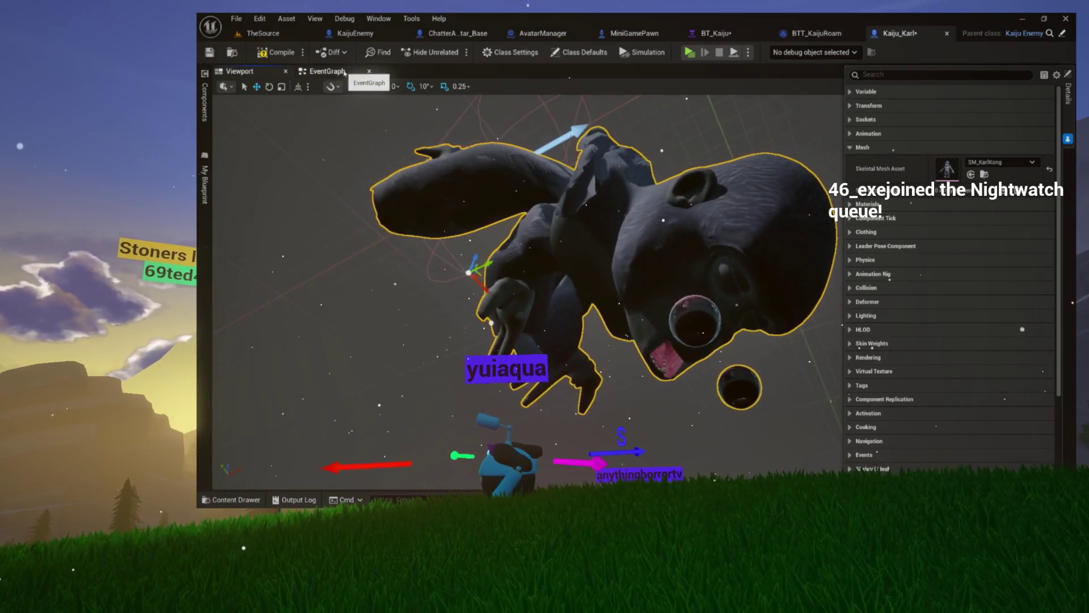
pyautogui.click(345, 72)
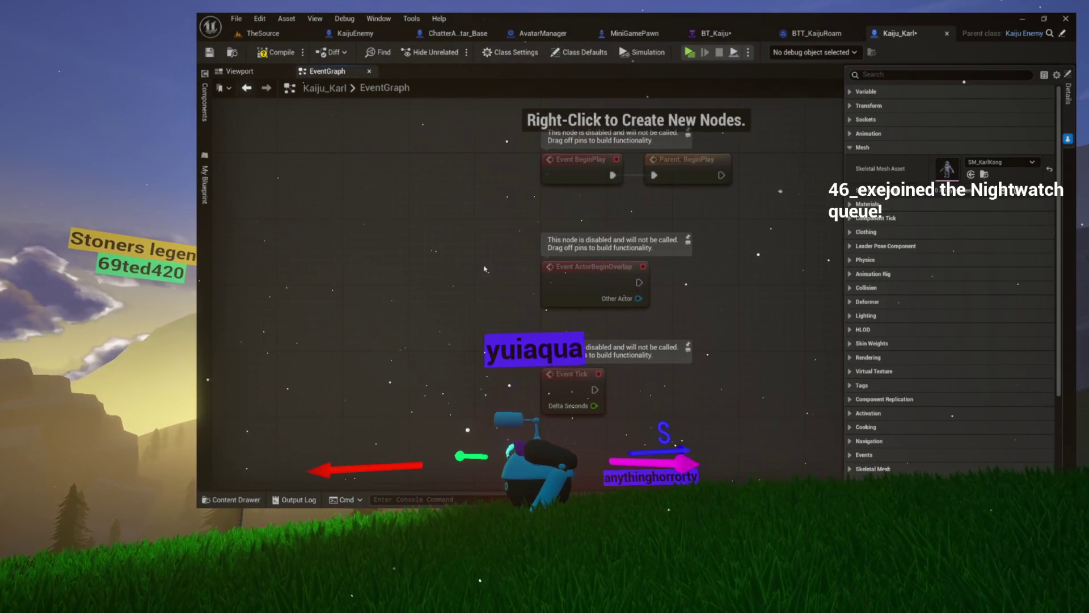
pyautogui.moveTo(485, 269); pyautogui.dragTo(726, 448)
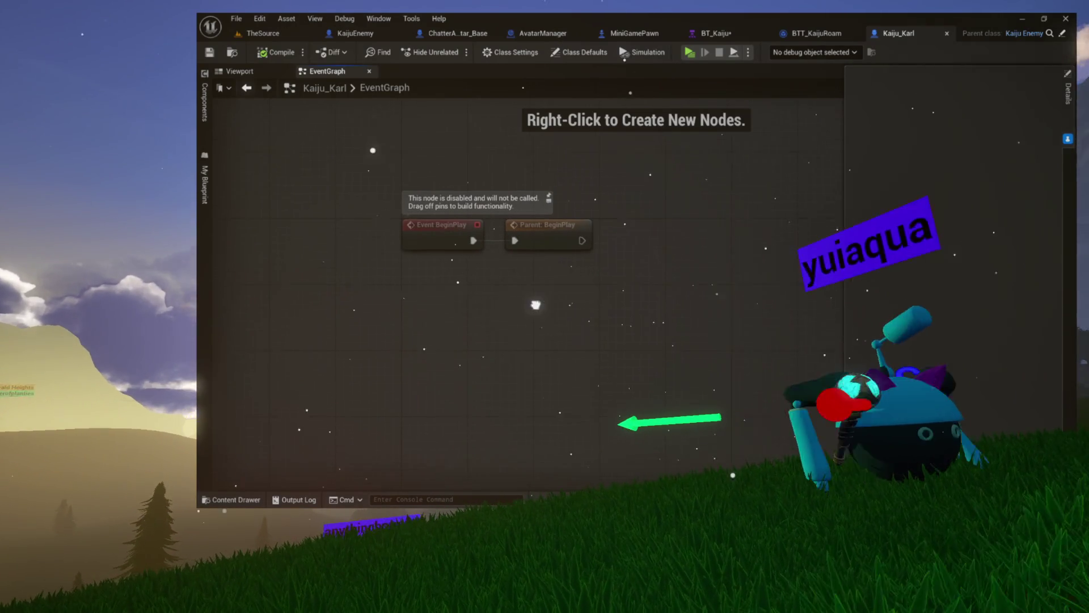
# - In the KarlKong mesh's Animation settings, locate anim class ABP_Terry in the Games folder
pyautogui.click(238, 71)
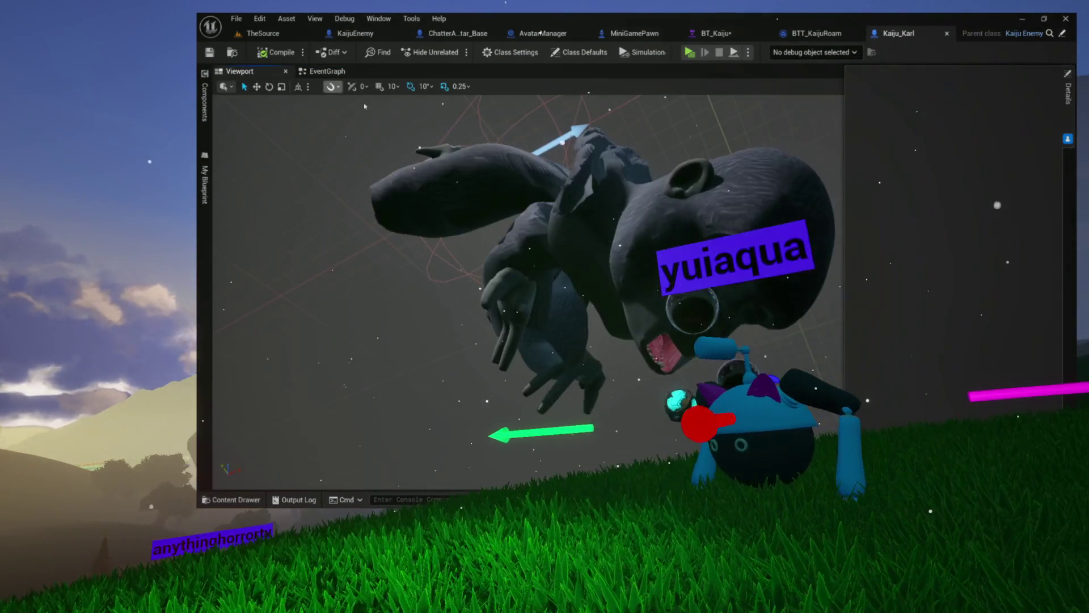
pyautogui.click(653, 227)
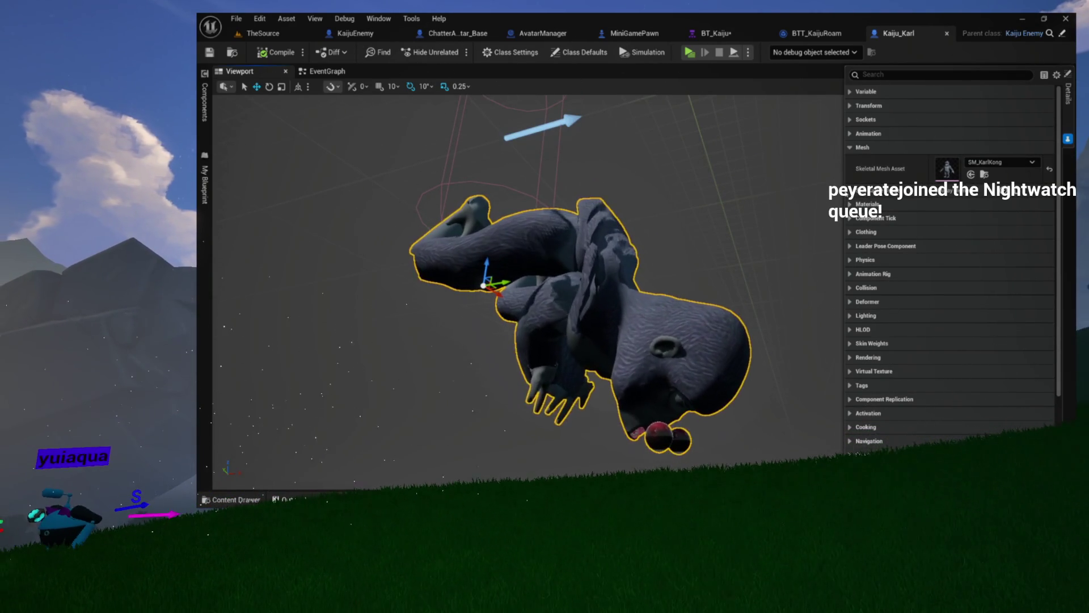
pyautogui.click(850, 134)
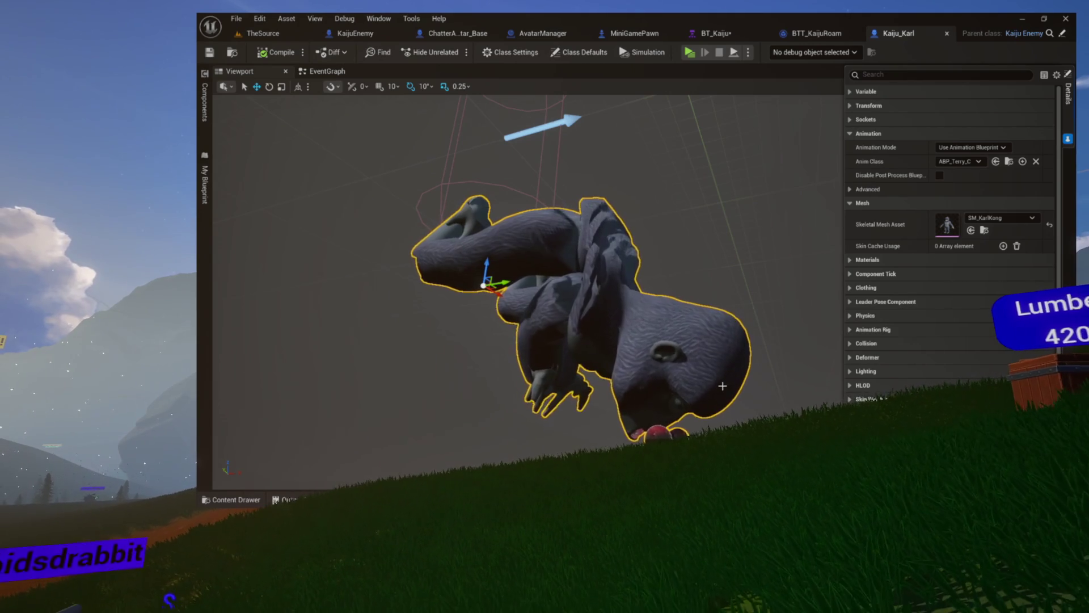
pyautogui.click(1010, 161)
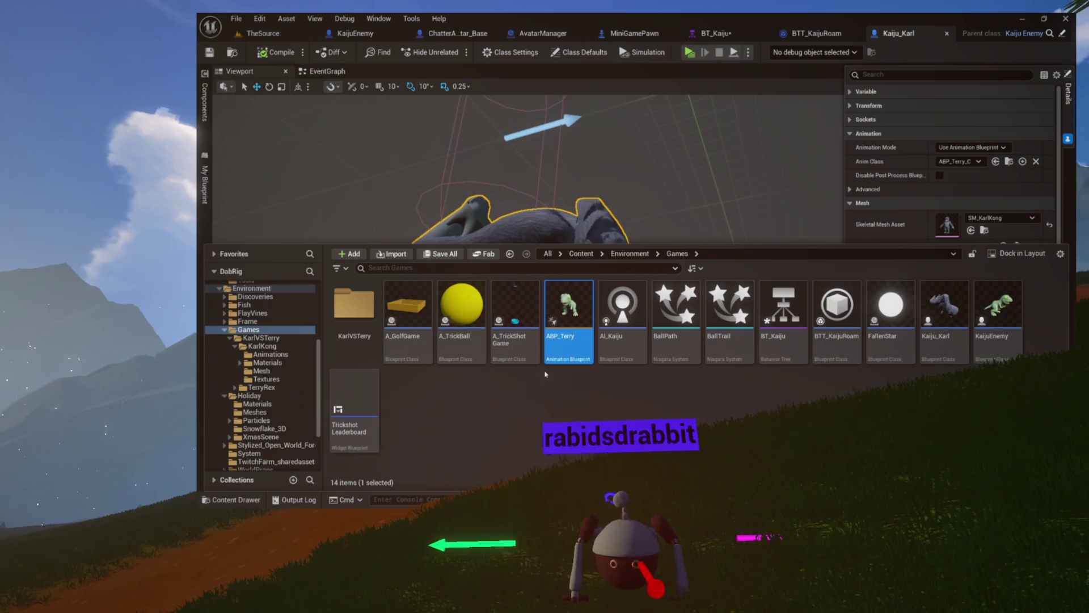
# - Create ABP_Karl in Games as an SK_KarlKong animation blueprint and open its AnimGraph
pyautogui.rightClick(639, 397)
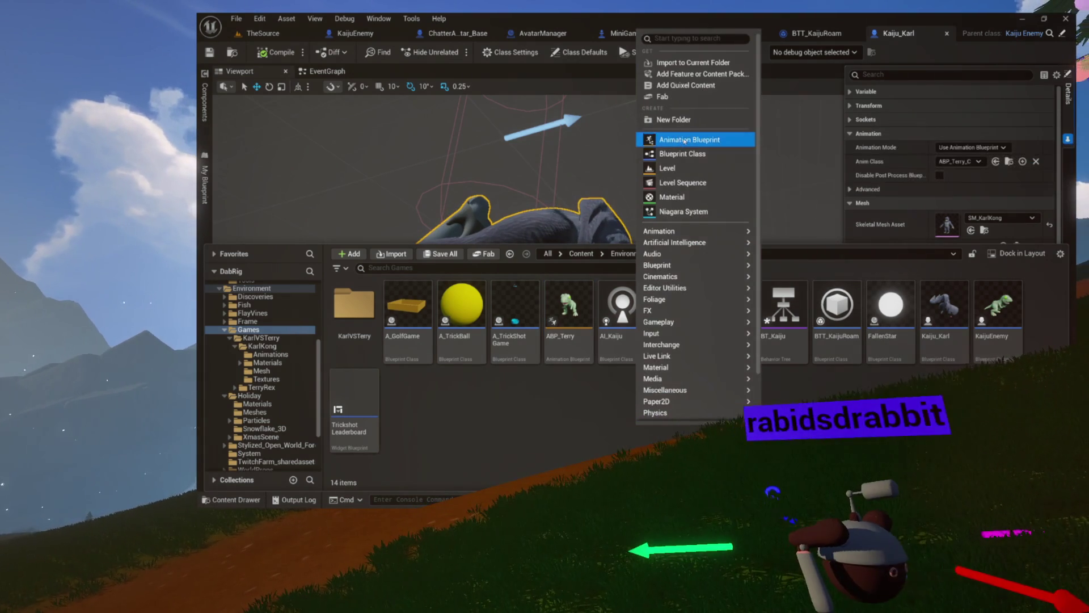
pyautogui.click(681, 139)
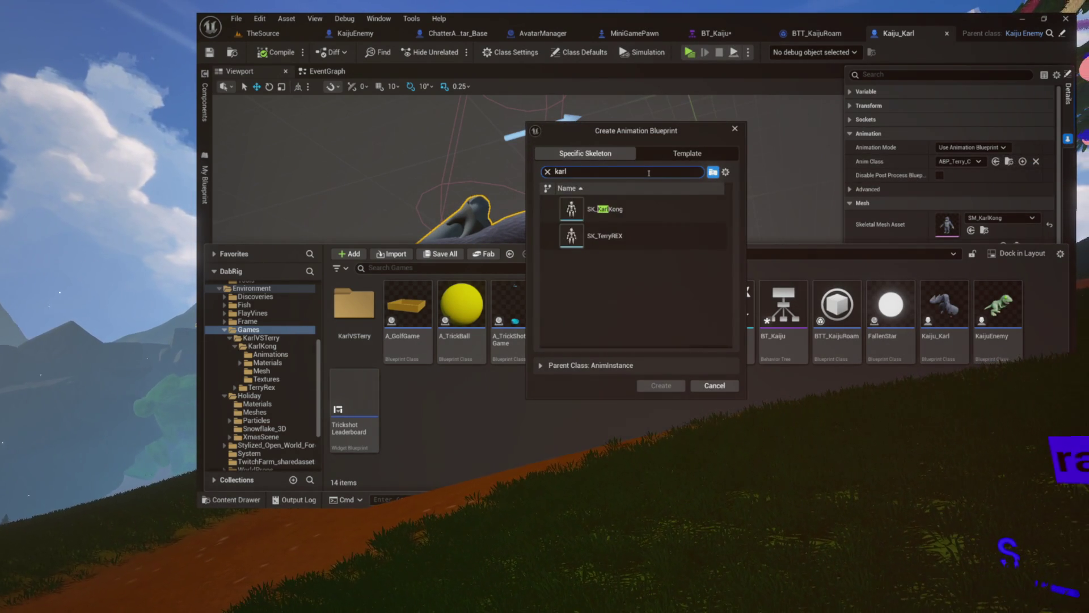
pyautogui.click(635, 220)
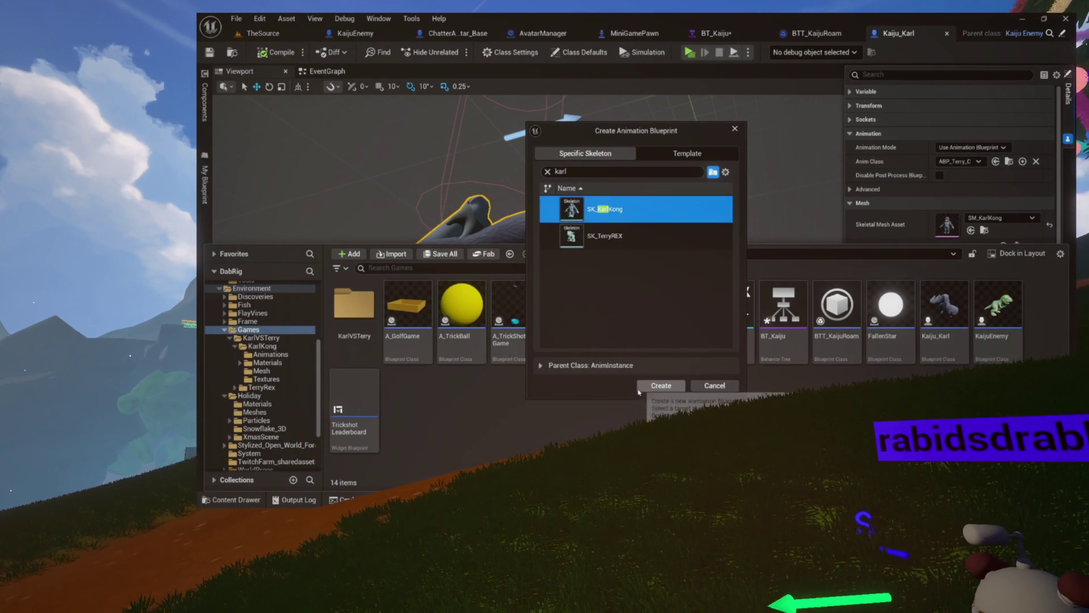
pyautogui.click(661, 386)
pyautogui.write('ABP_Karl')
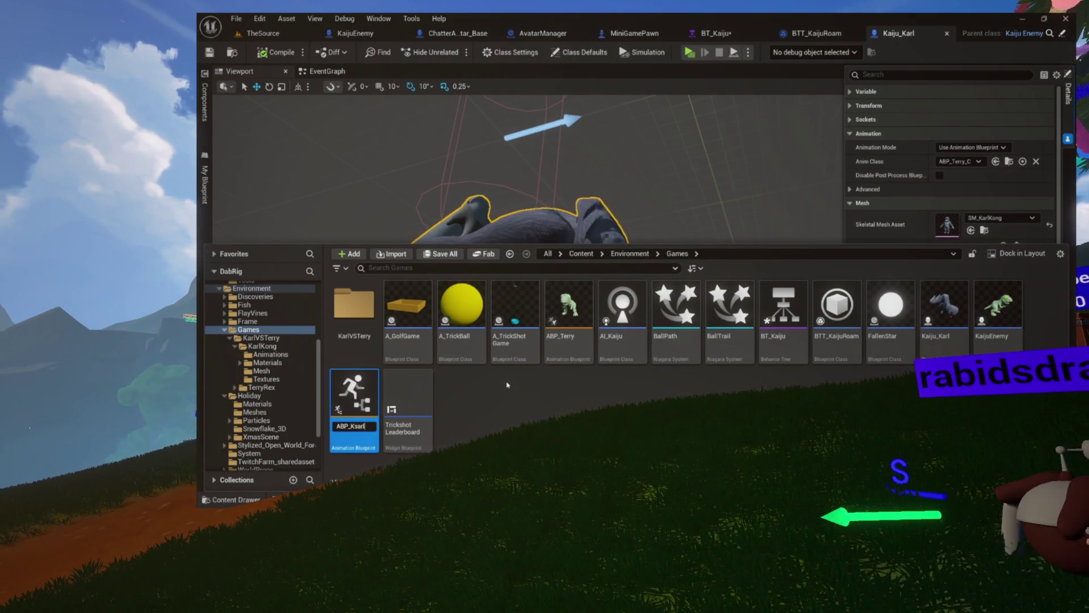
pyautogui.press('Return')
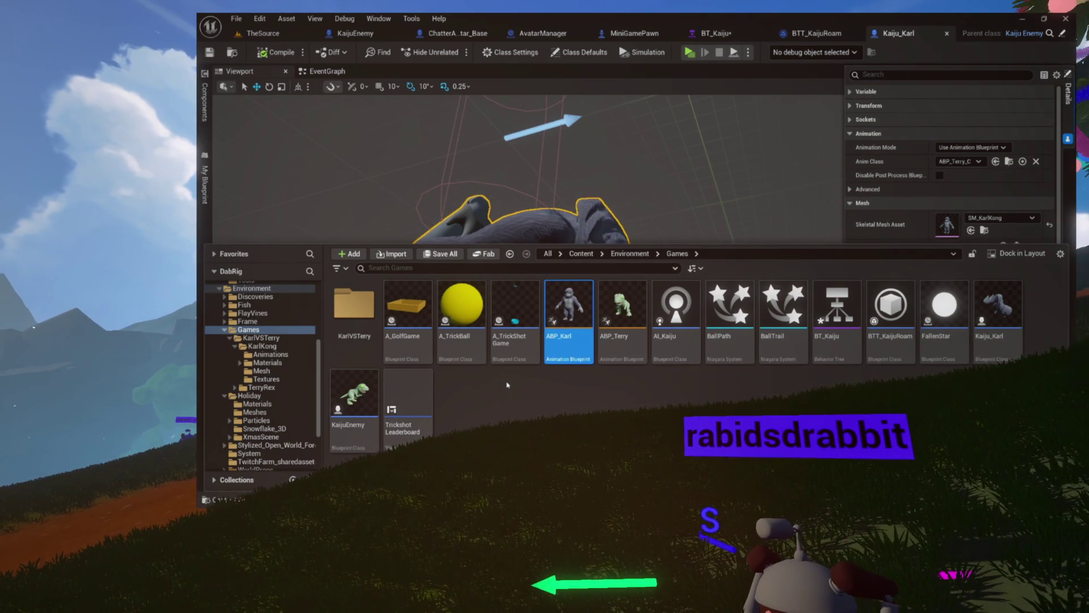
pyautogui.press('Return')
pyautogui.moveTo(588, 264); pyautogui.dragTo(828, 258)
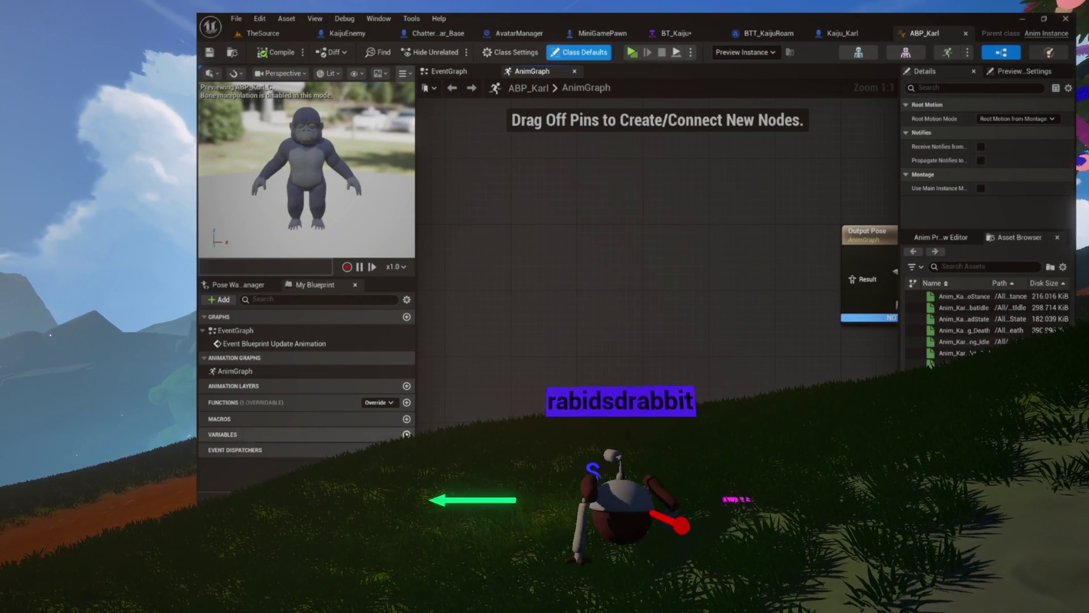
# - Add a KarlState state machine feeding Output Pose and open it
pyautogui.moveTo(865, 282); pyautogui.dragTo(714, 273)
pyautogui.write('state machine')
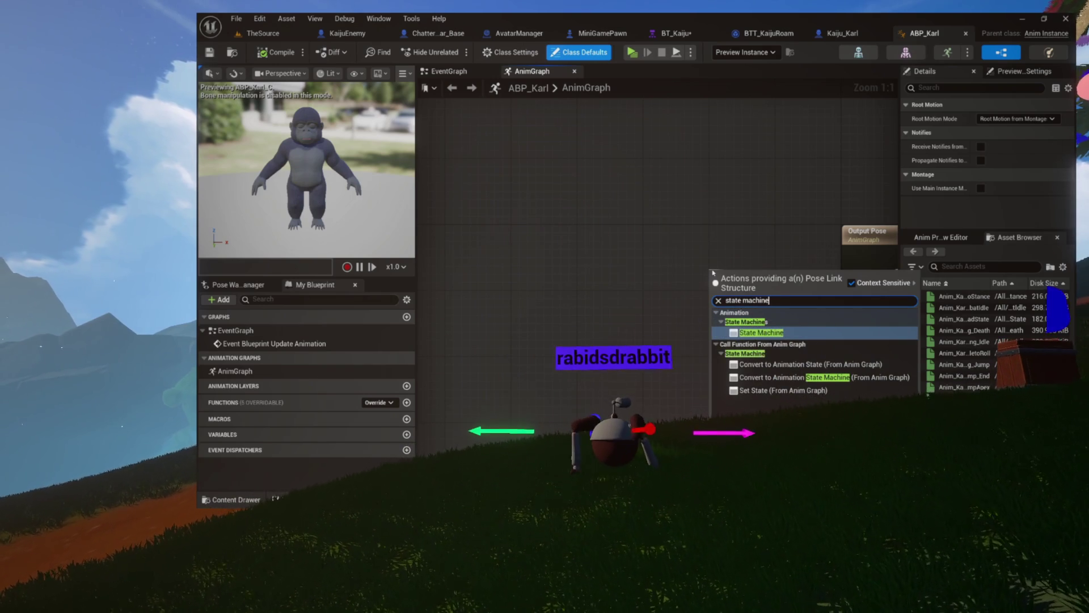
pyautogui.press('Return')
pyautogui.write('KarlState')
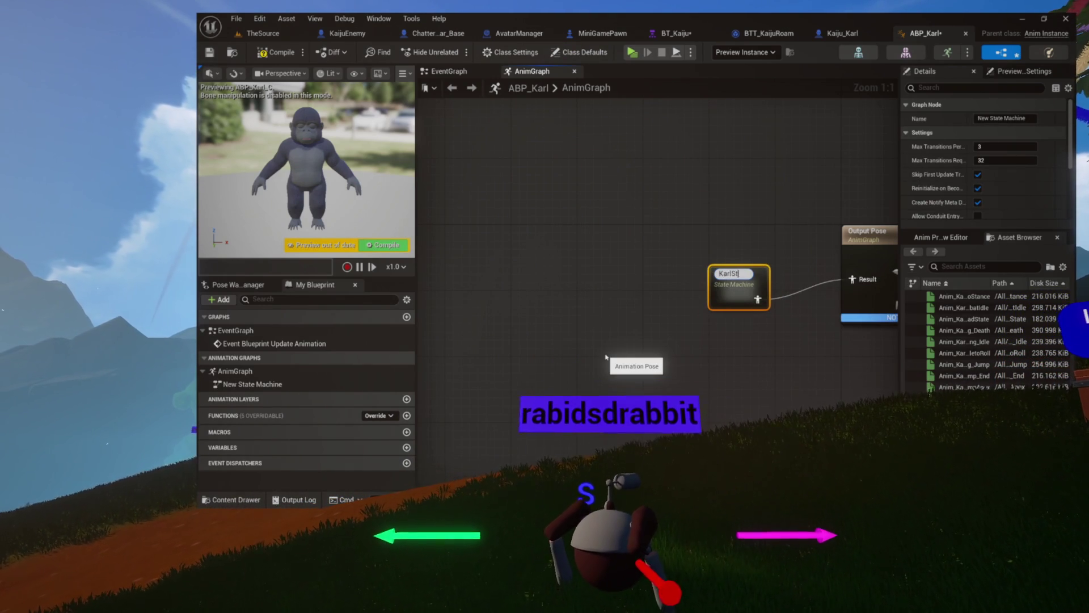
pyautogui.doubleClick(727, 265)
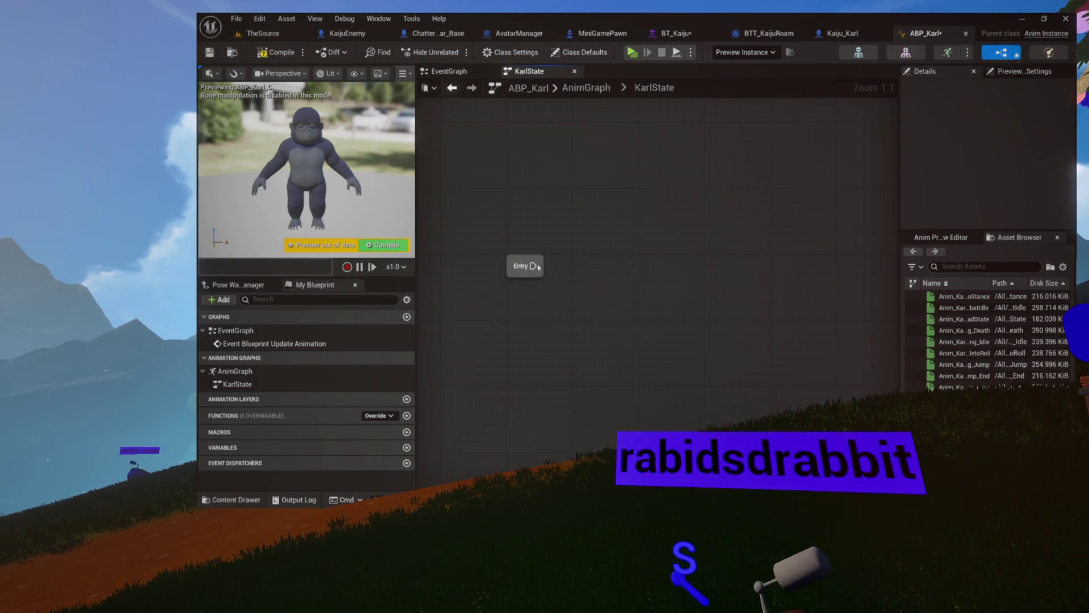
# - Add an Idle state linked from Entry, place it beside Entry, and open its graph
pyautogui.moveTo(533, 266); pyautogui.dragTo(619, 263)
pyautogui.click(644, 294)
pyautogui.write('Idle')
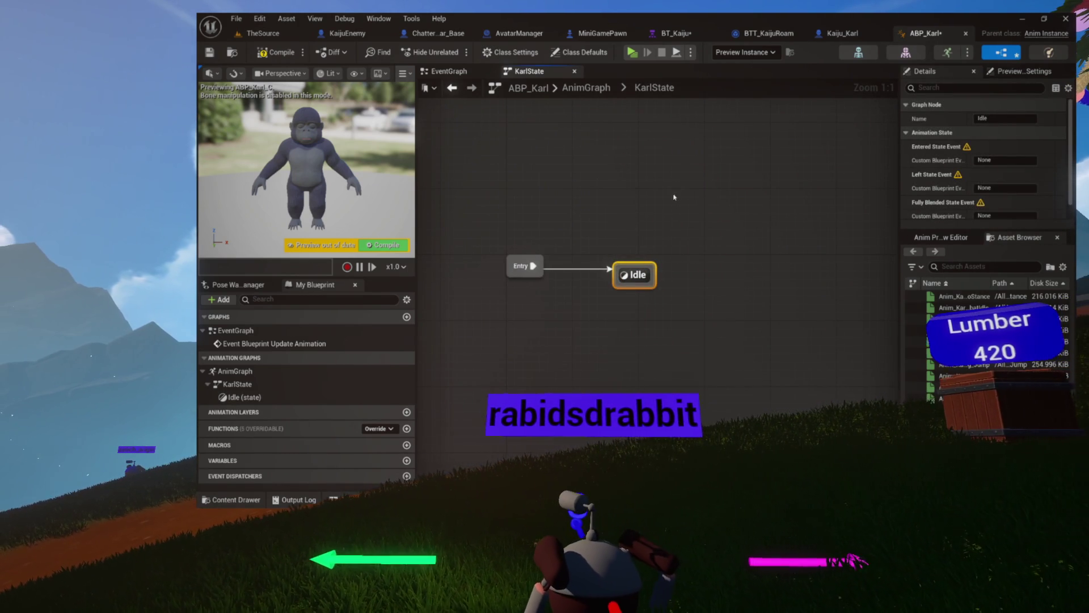
pyautogui.moveTo(633, 281); pyautogui.dragTo(609, 273)
pyautogui.doubleClick(595, 273)
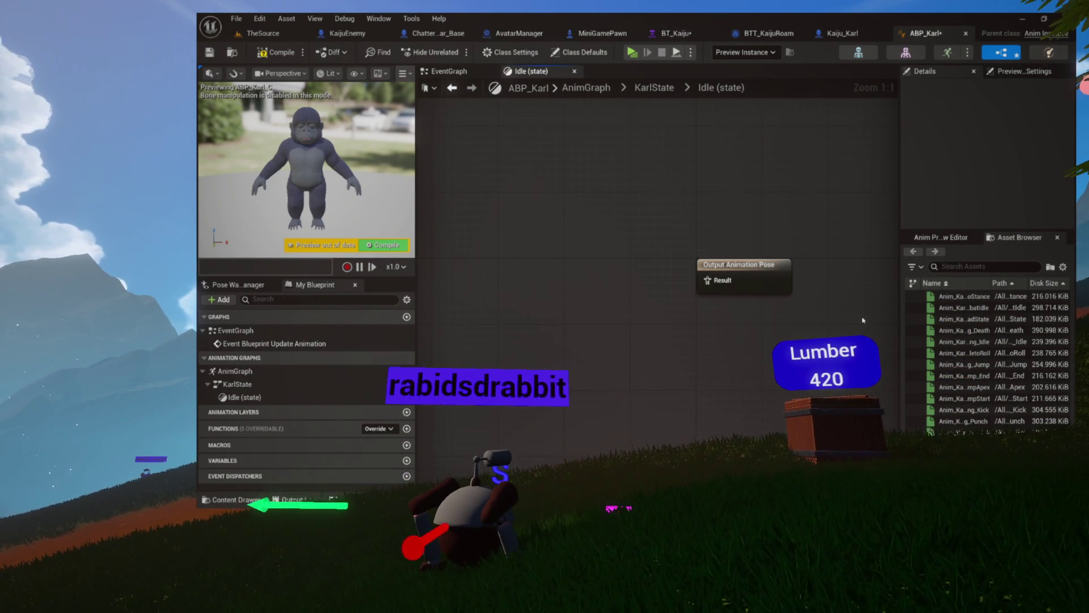
# - Drop Anim_KarlKong_Idle into the Idle graph and wire it to Output Animation Pose
pyautogui.moveTo(913, 336)
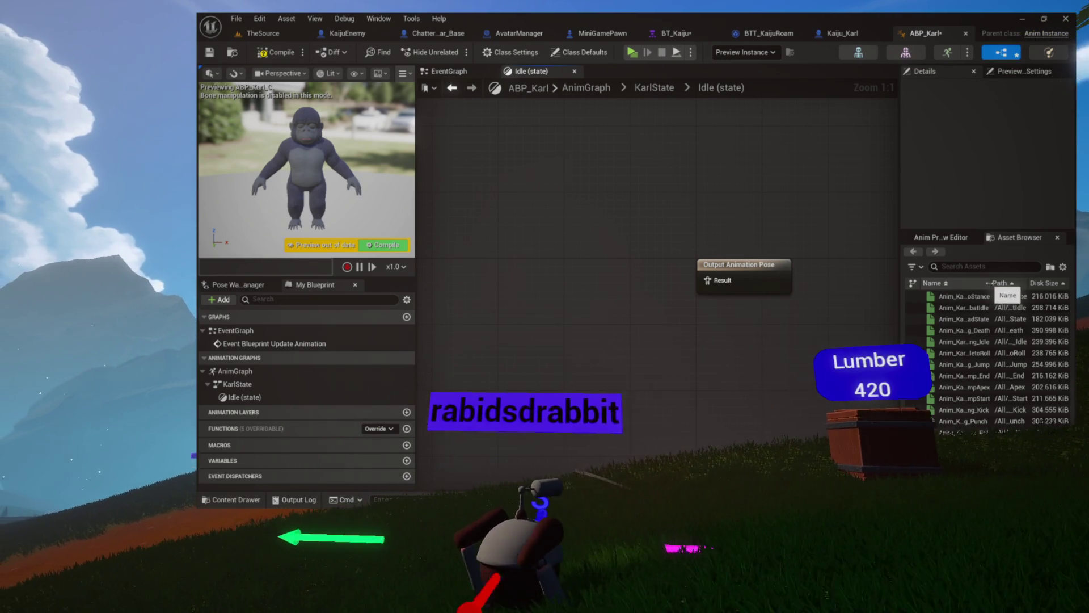
pyautogui.moveTo(1029, 283)
pyautogui.mouseDown()
pyautogui.moveTo(1020, 282)
pyautogui.moveTo(1061, 283)
pyautogui.mouseUp()
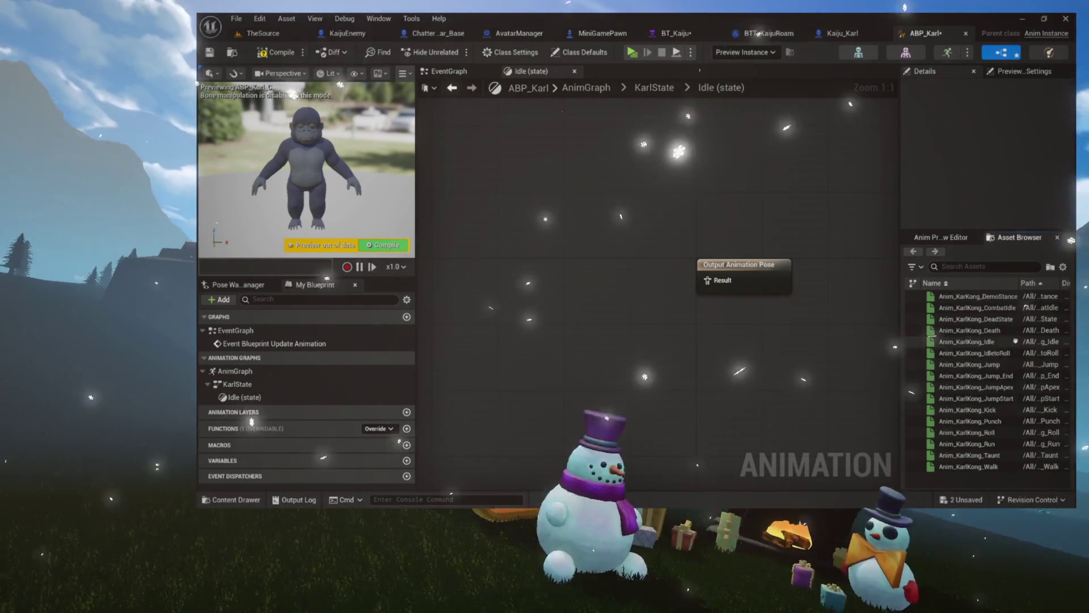
pyautogui.click(966, 341)
pyautogui.moveTo(601, 296); pyautogui.dragTo(599, 294)
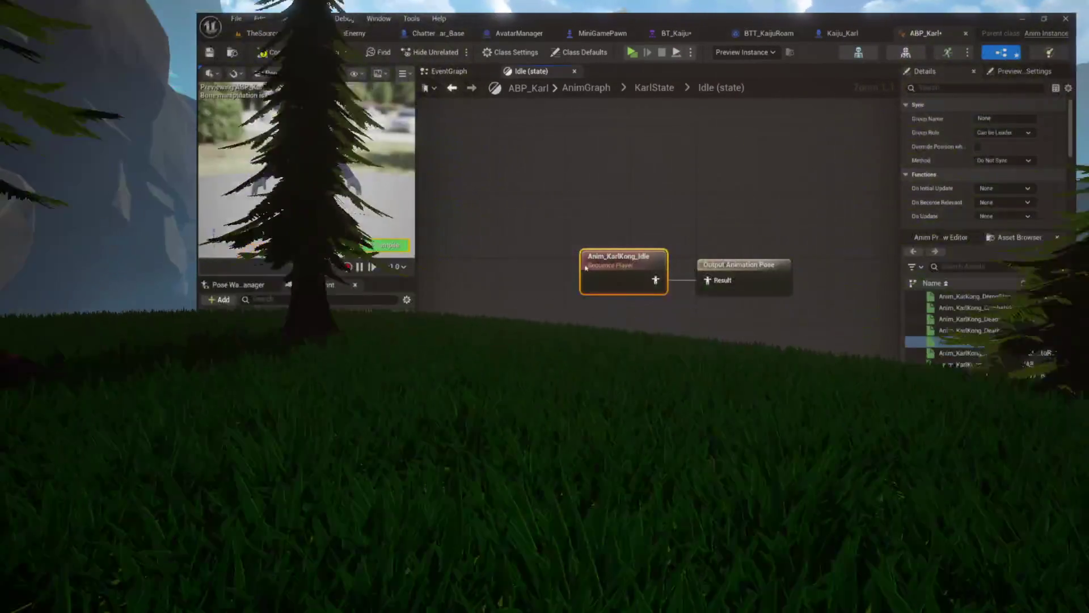
pyautogui.moveTo(639, 280); pyautogui.dragTo(706, 280)
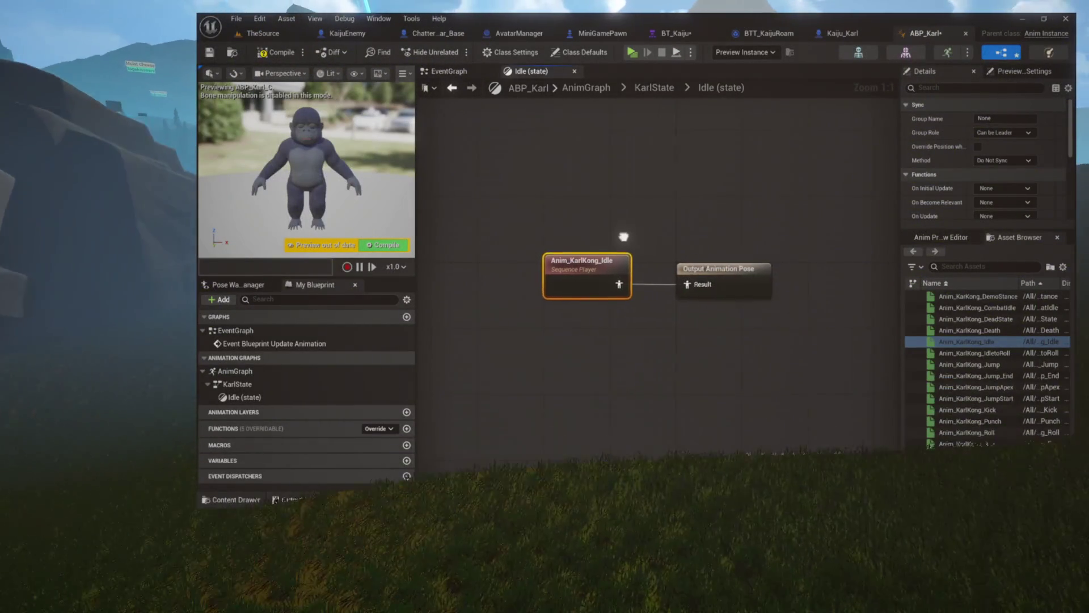
pyautogui.scroll(-4, 945, 167)
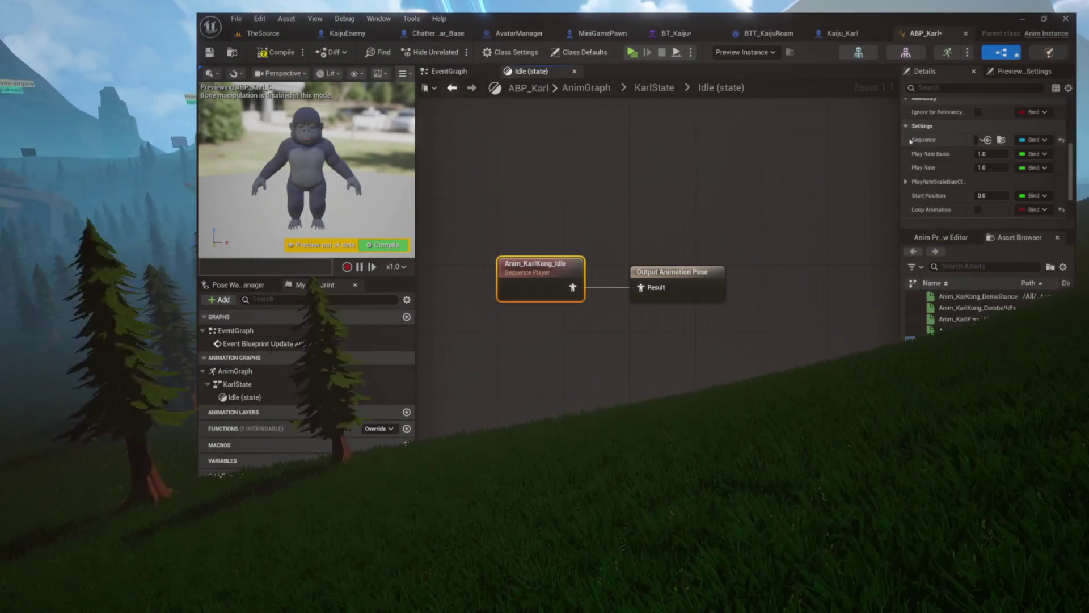
# - Enable Loop Animation on Anim_KarlKong_Idle, compile ABP_Karl, and go back up to KarlState
pyautogui.scroll(-3, 936, 167)
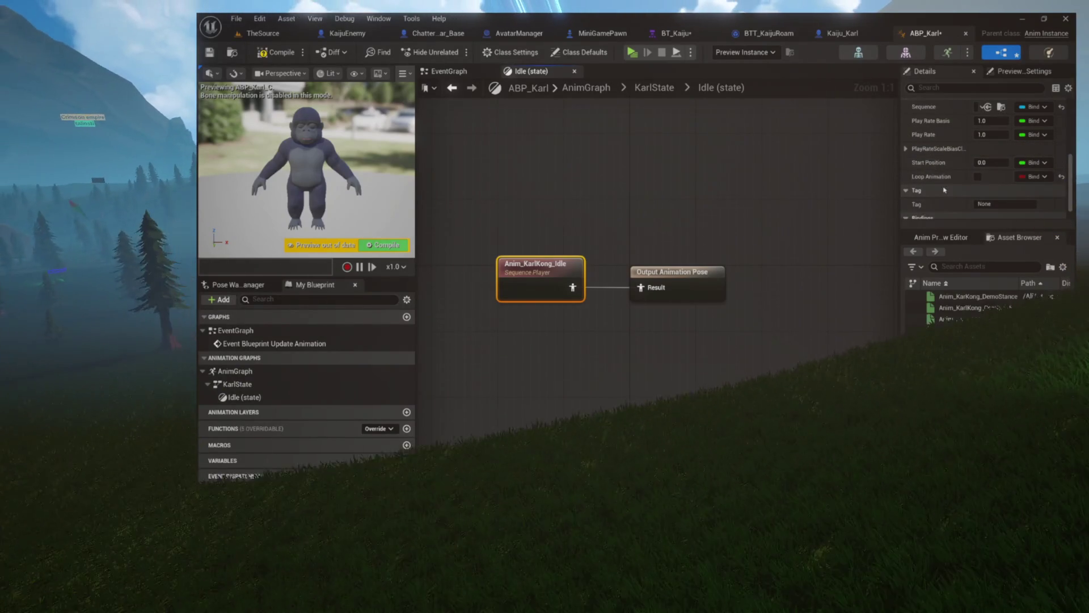
pyautogui.scroll(-1, 965, 166)
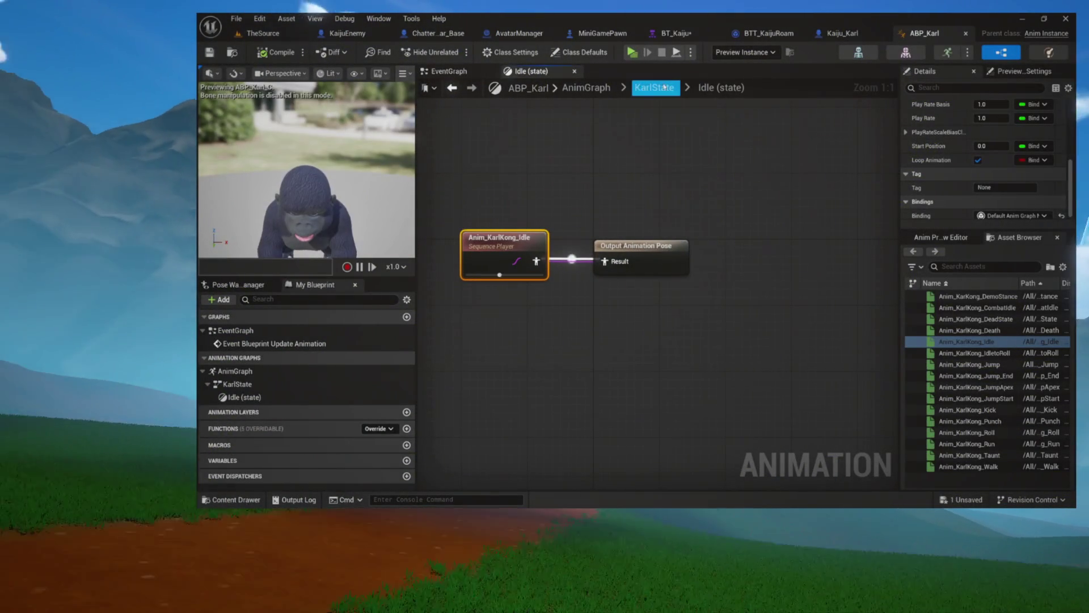
pyautogui.click(665, 87)
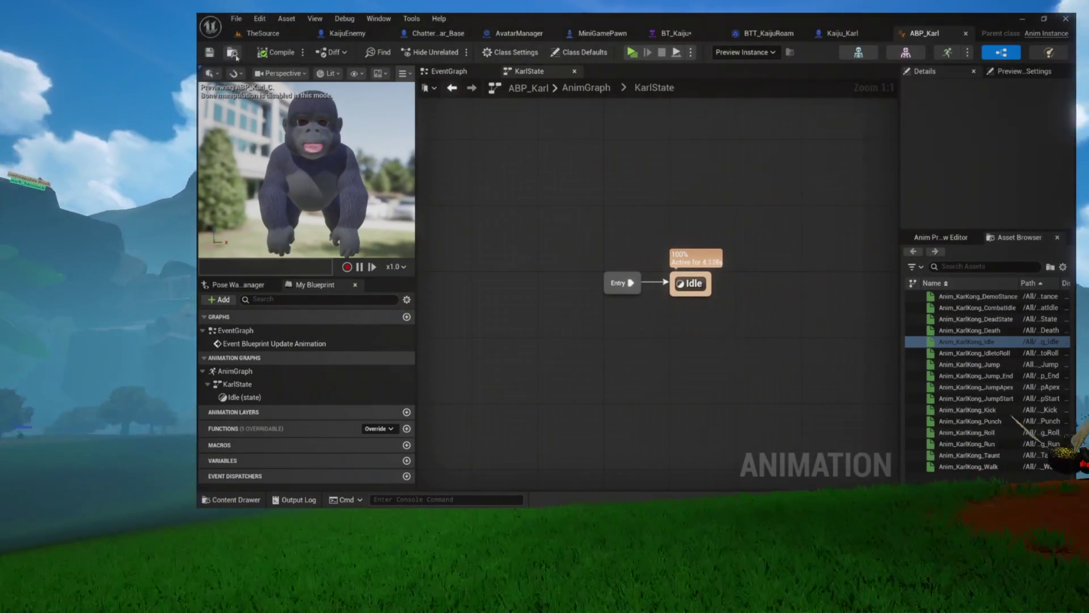
# - Drag a transition out of the Idle state and add a new state at its end
pyautogui.moveTo(628, 231); pyautogui.dragTo(510, 204)
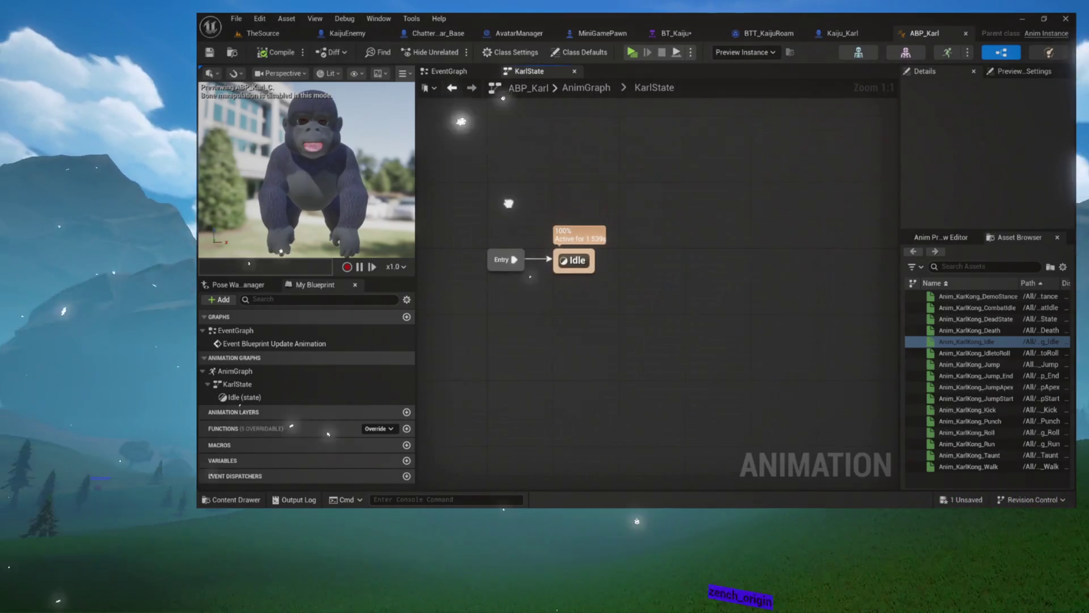
pyautogui.moveTo(567, 275); pyautogui.dragTo(678, 258)
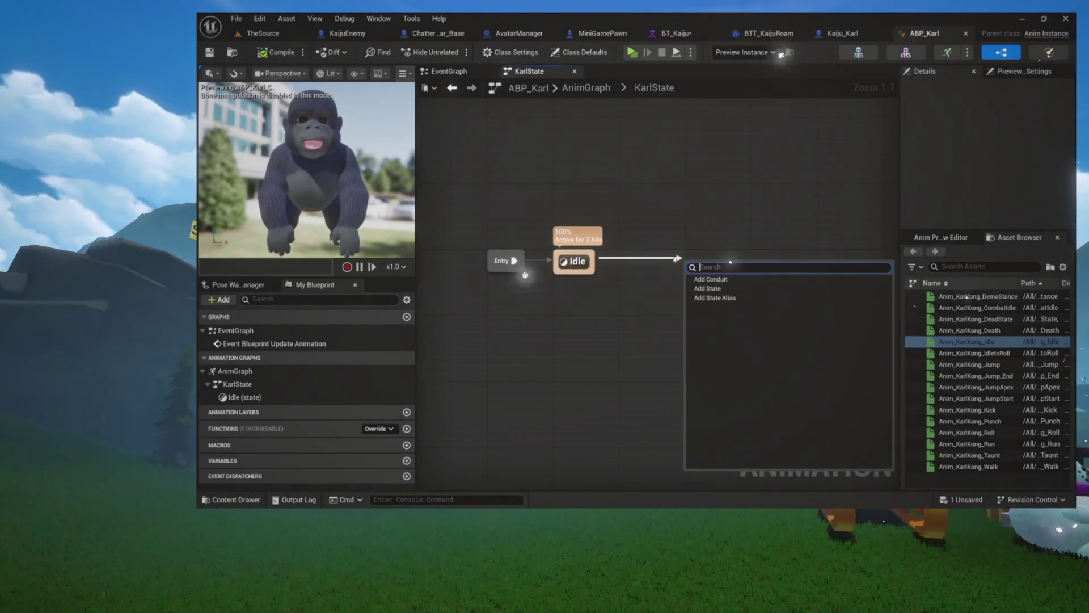
pyautogui.click(707, 289)
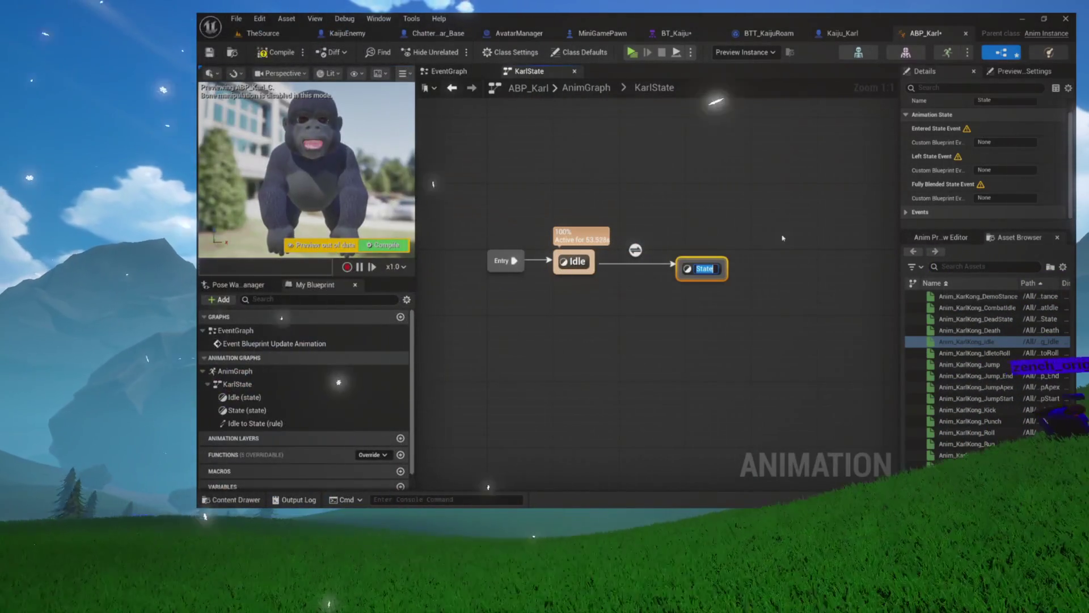
# - Name the new state 'Move', nudge it next to Idle, and open the Move pose graph
pyautogui.write('Move')
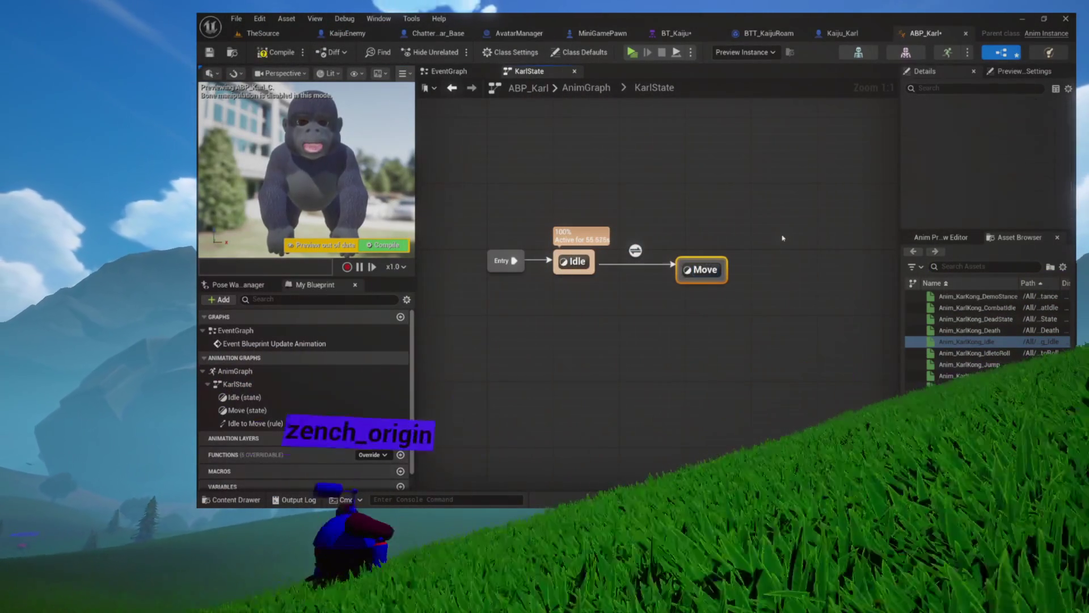
pyautogui.press('Return')
pyautogui.moveTo(704, 274); pyautogui.dragTo(663, 265)
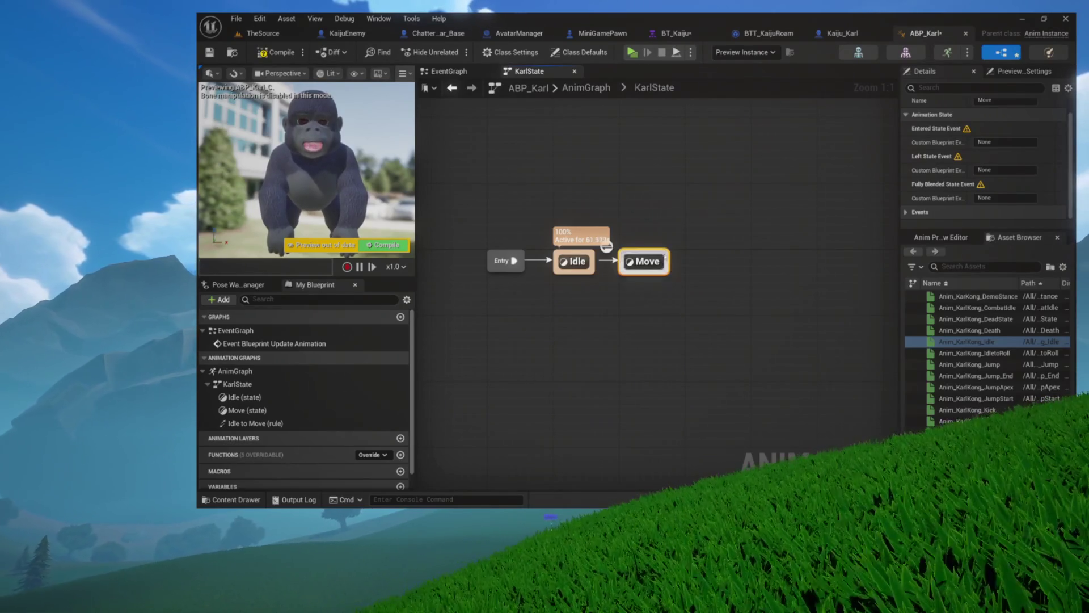
pyautogui.click(655, 286)
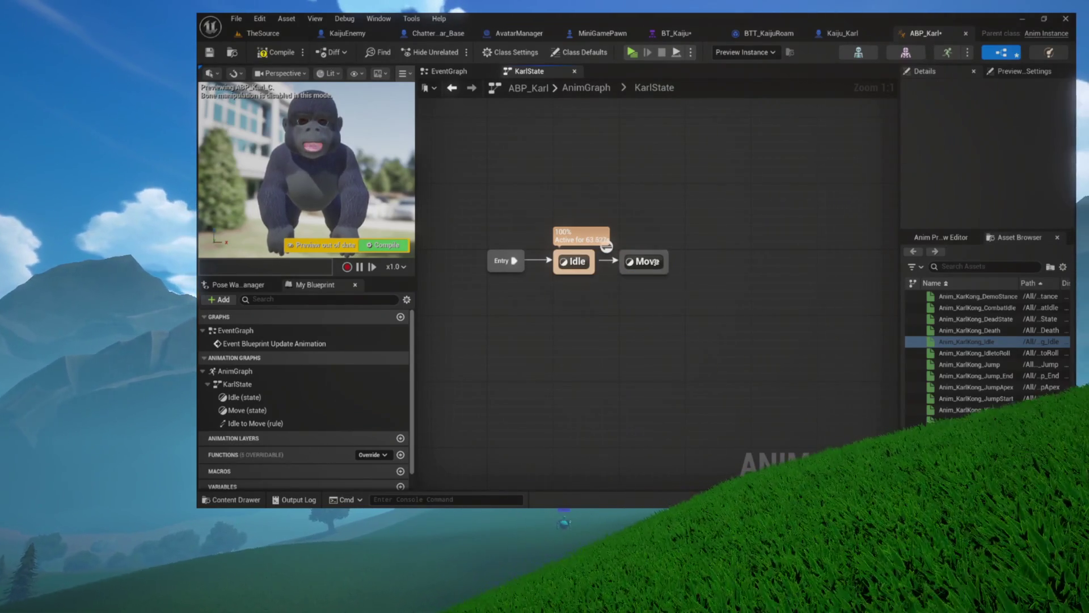
pyautogui.doubleClick(655, 262)
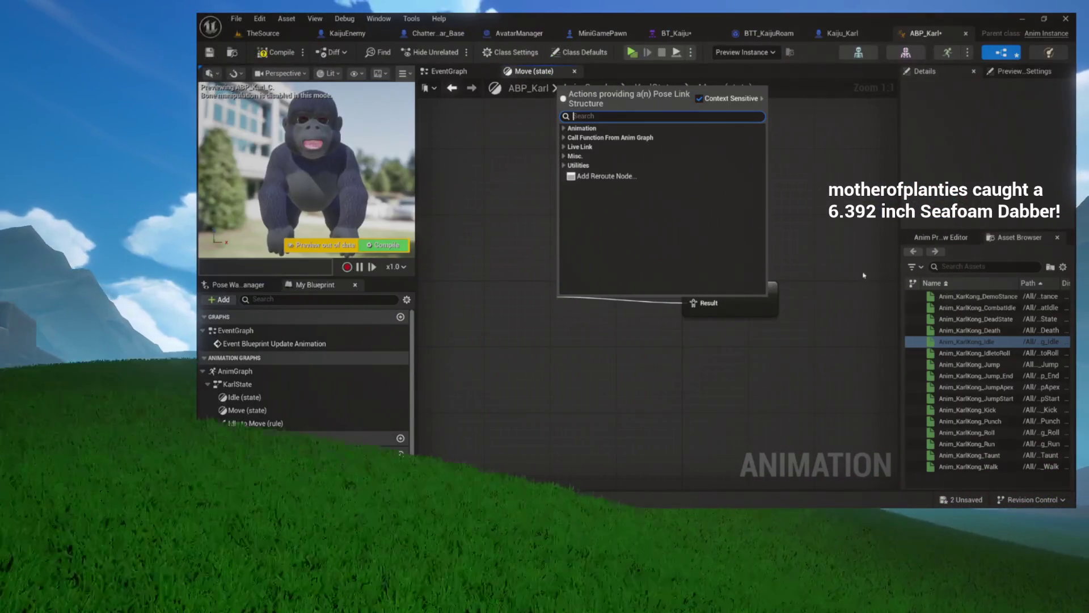
# - Dismiss the 'Actions providing a Pose Link Structure' list without adding a node to the Move state
pyautogui.click(778, 369)
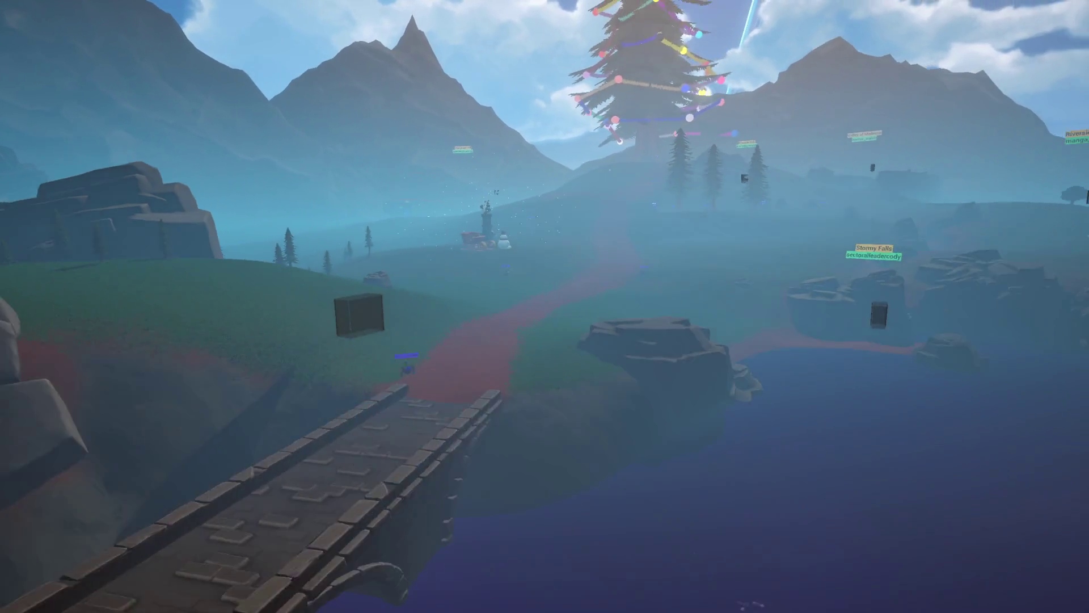
# - Fly the camera back from the rocks and around to approach the red-lit cage
pyautogui.press('s')
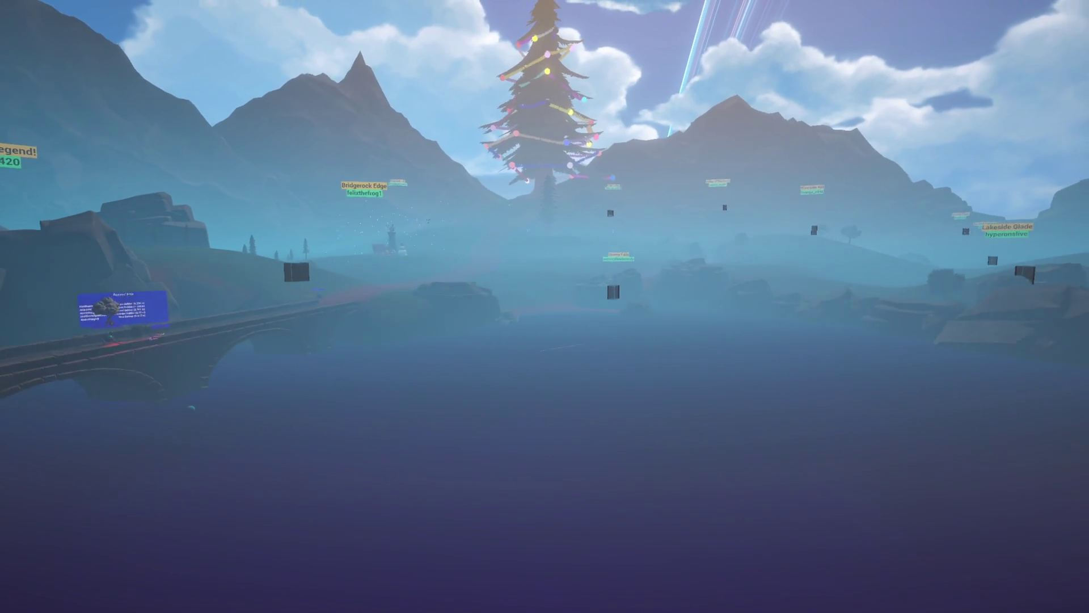
pyautogui.press('s')
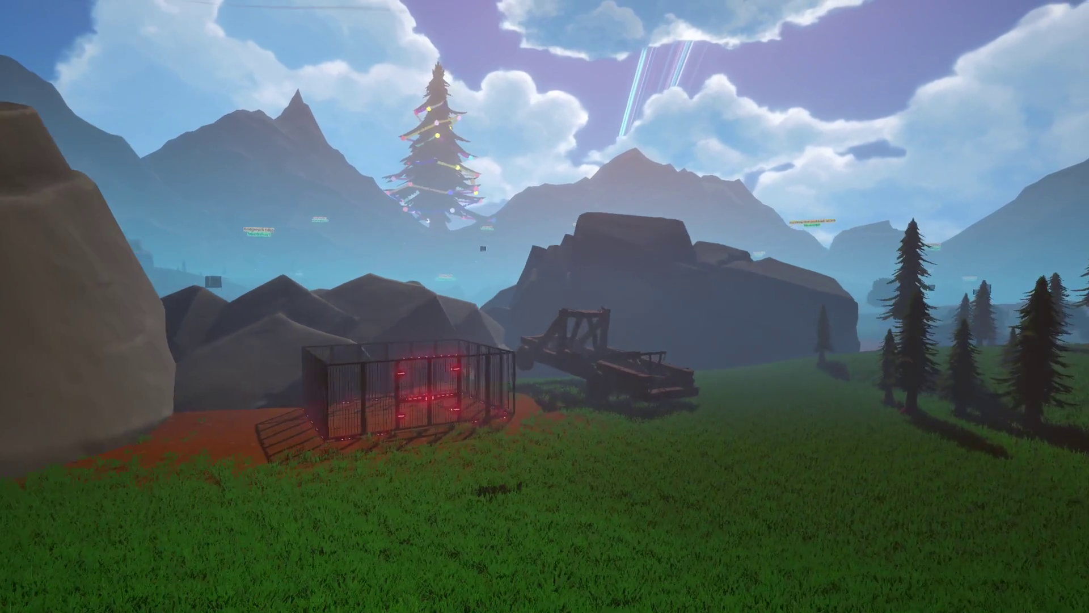
pyautogui.press('w')
pyautogui.press('w')
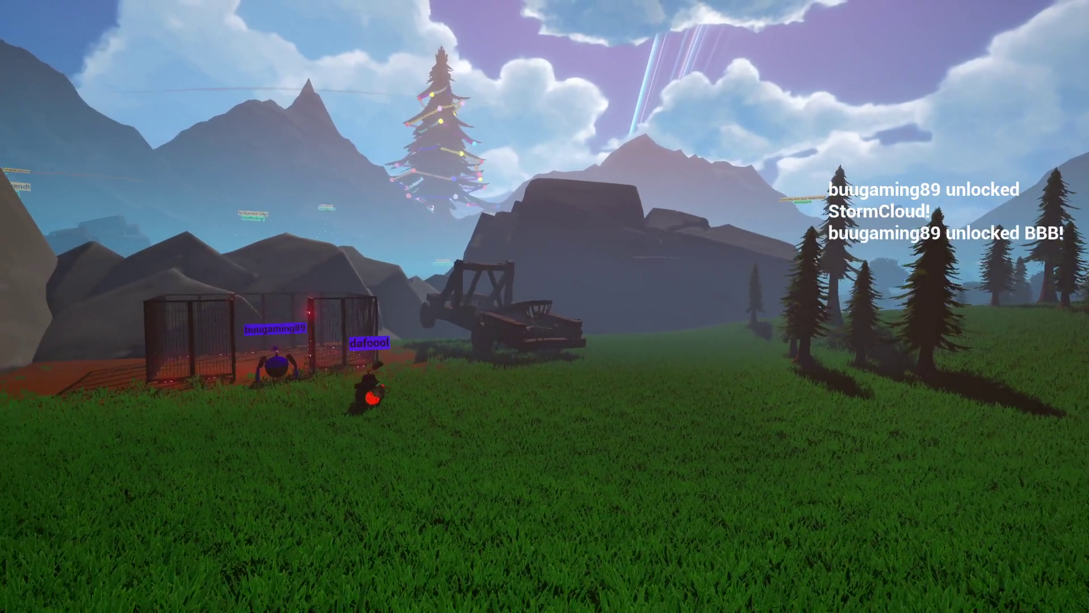
pyautogui.press('s')
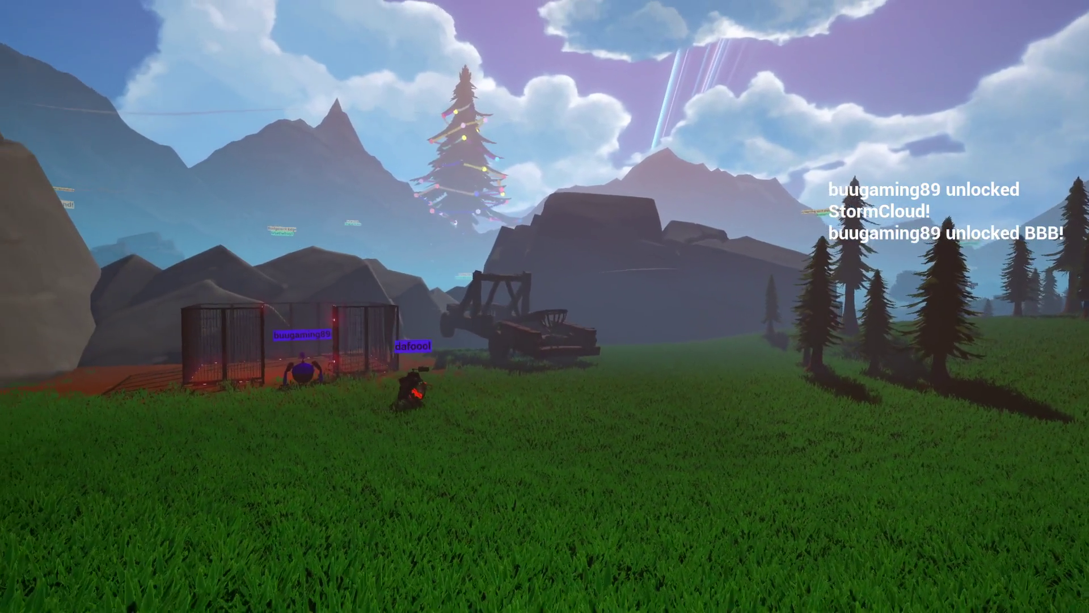
pyautogui.press('w')
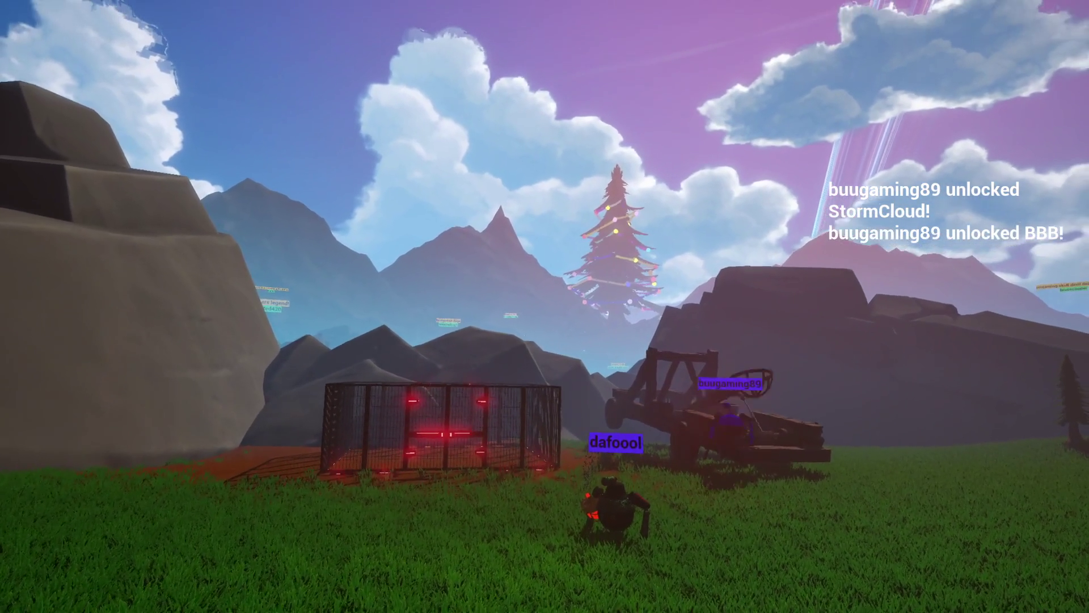
# - Fly past the cage, down over the misty valley and lake, and along the dark hillside
pyautogui.press('w')
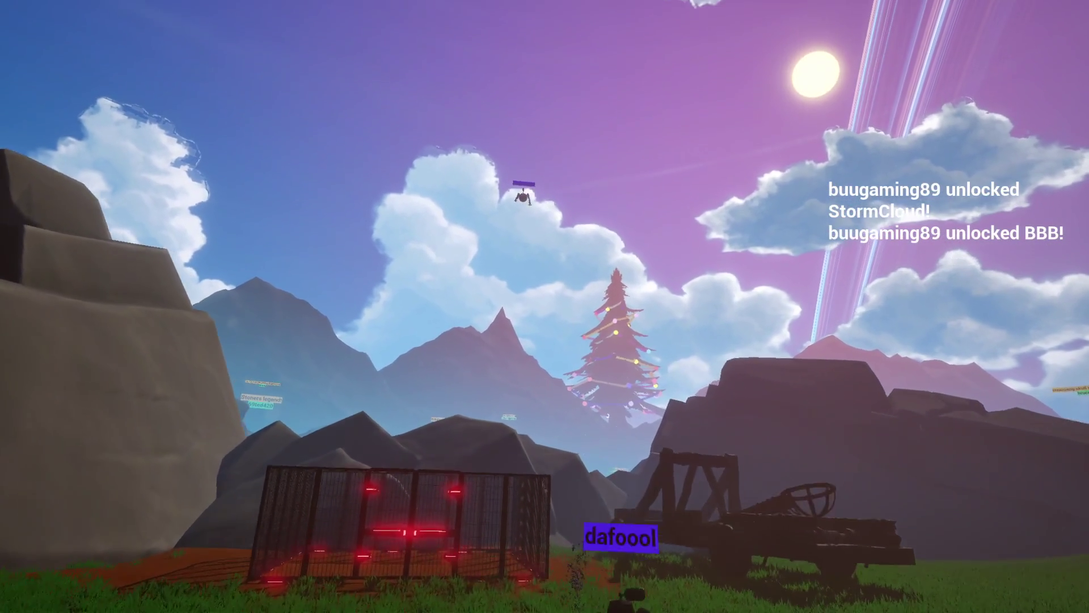
pyautogui.press('w')
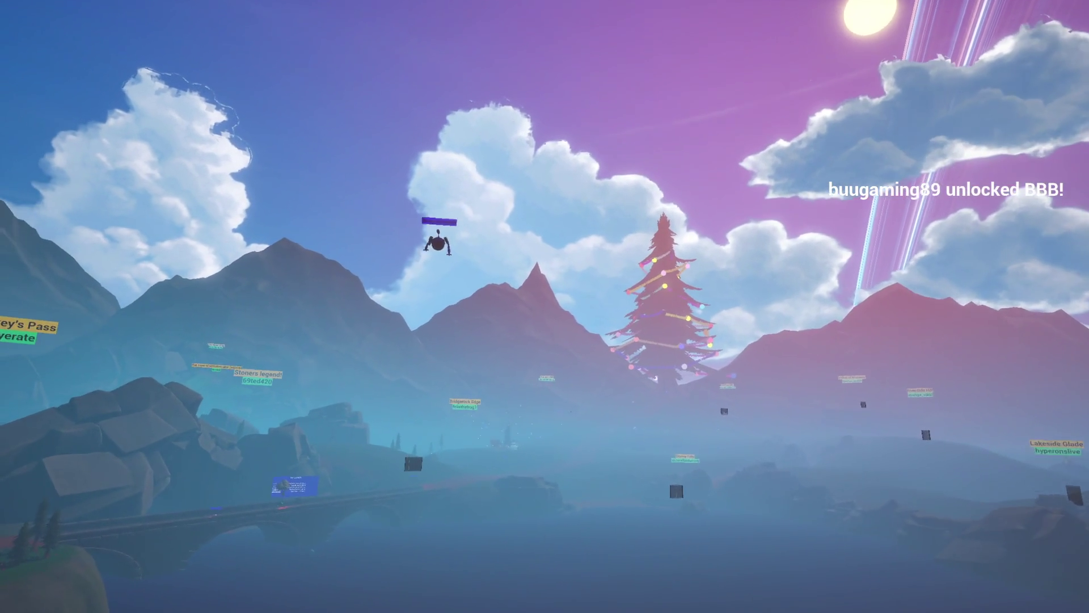
pyautogui.press('w')
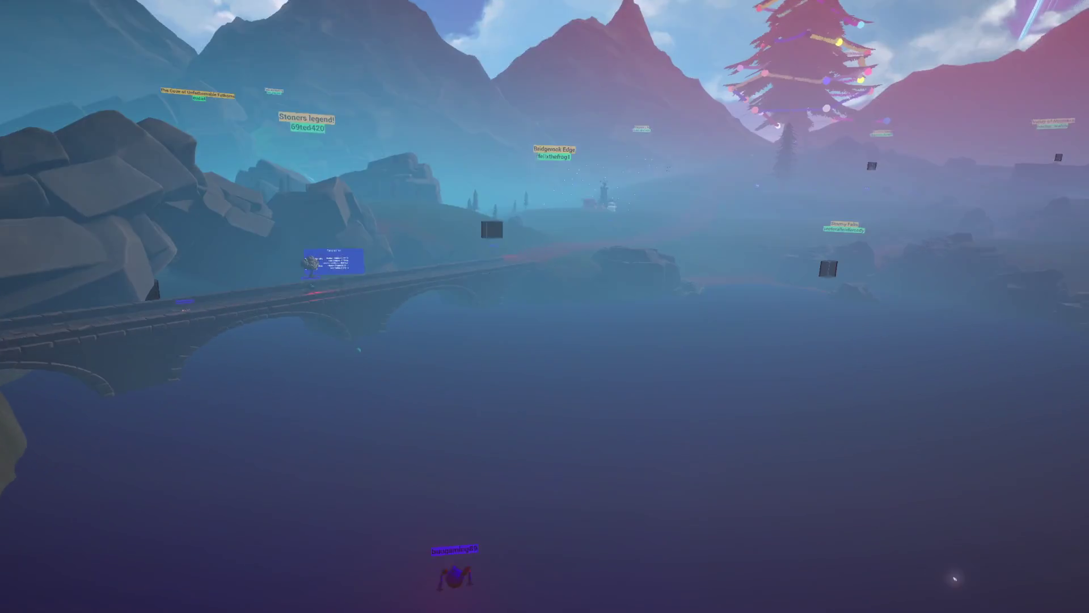
pyautogui.press('w')
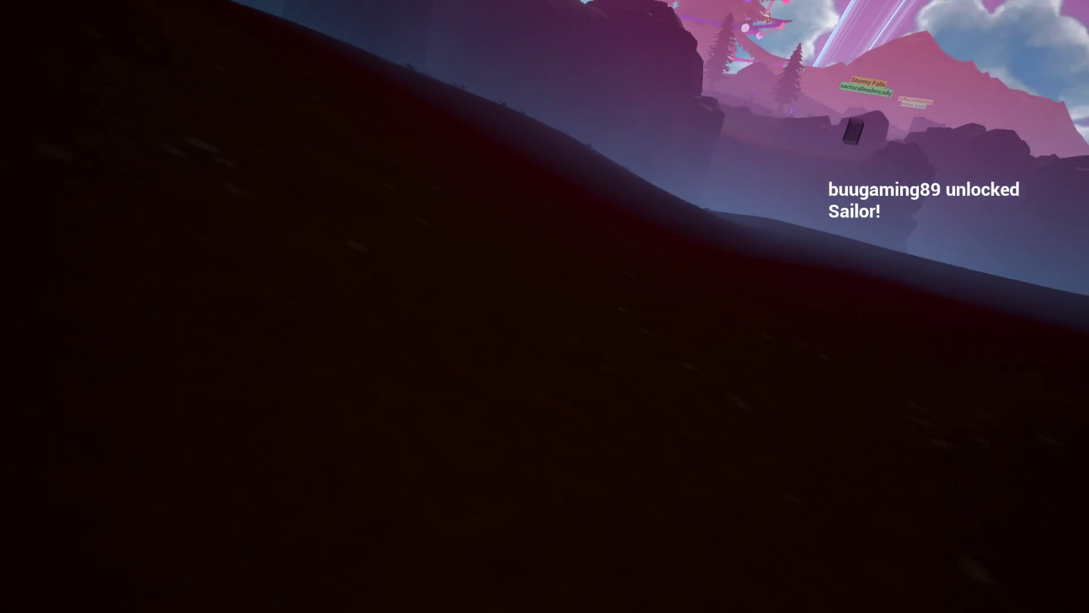
pyautogui.press('w')
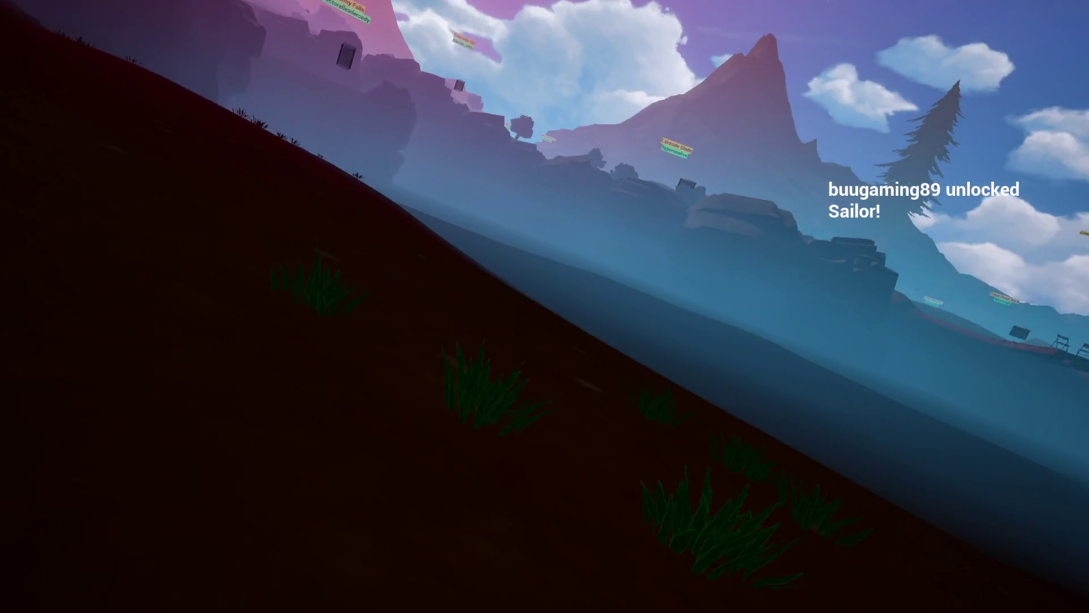
pyautogui.press('w')
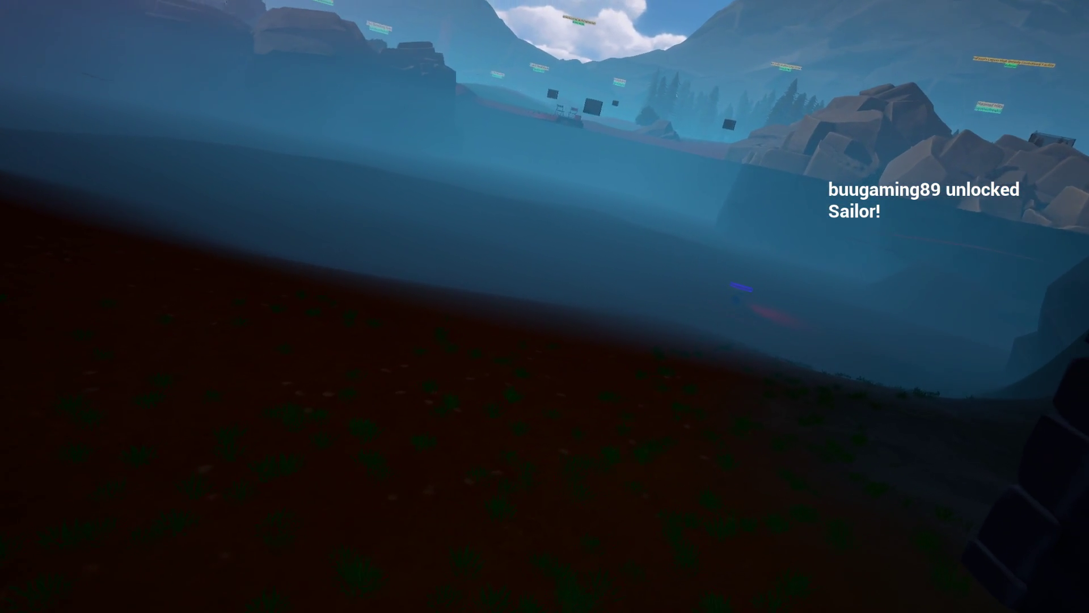
pyautogui.press('w')
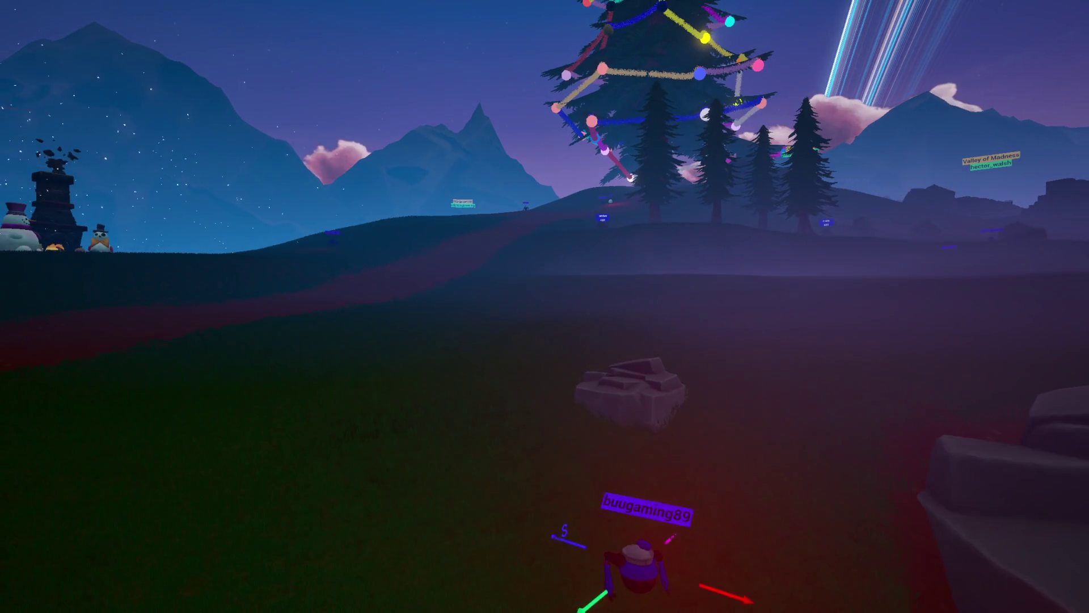
# - Walk the character up the grassy rise toward the lit Christmas tree
pyautogui.press('w')
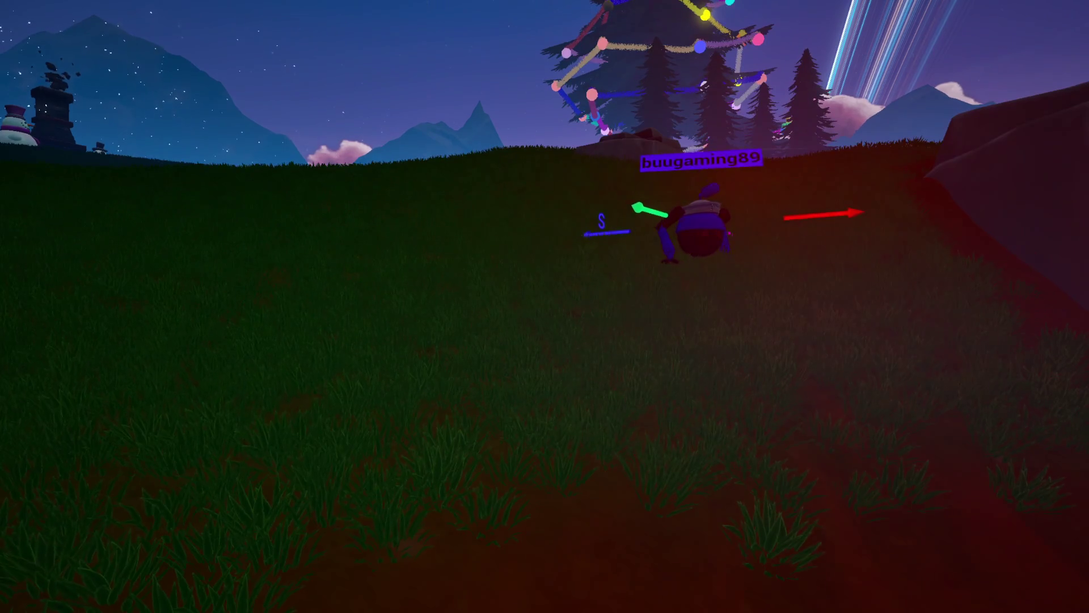